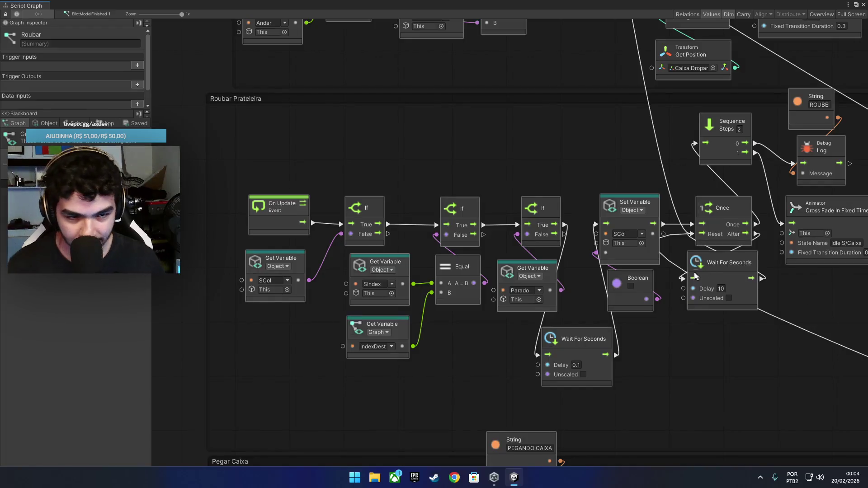
Step: Review the Roubar Prateleira nodes, checking the Once node and the 10-second wait node
scroll(700, 250, "down", 3)
mouse_move(705, 277)
left_mouse_down()
mouse_move(377, 250)
mouse_move(354, 199)
mouse_move(497, 194)
mouse_move(449, 195)
left_mouse_up()
scroll(498, 195, "down", 2)
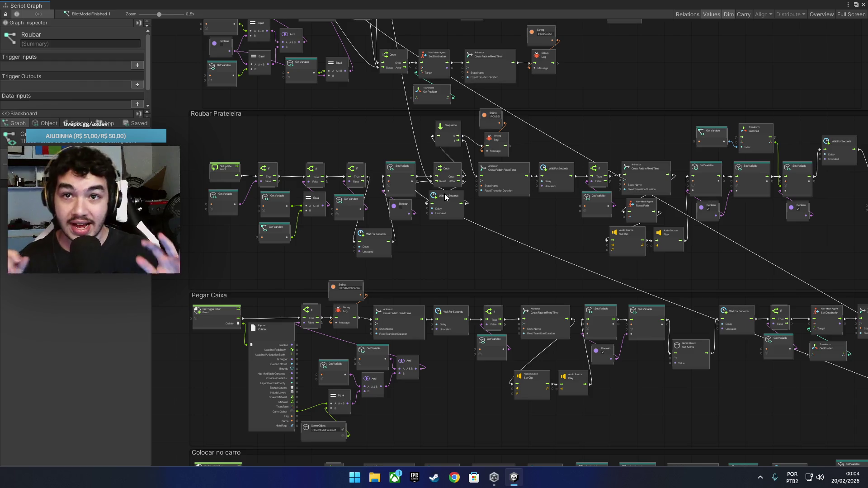
scroll(441, 186, "up", 3)
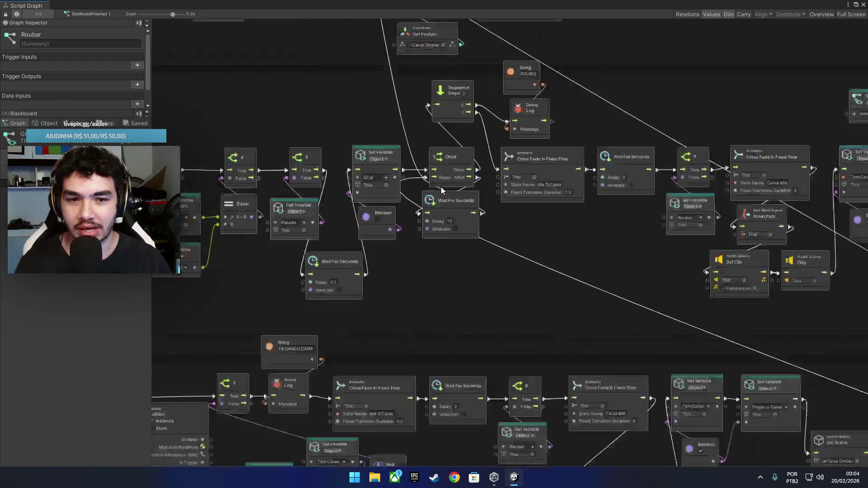
left_click_drag(446, 190, 590, 179)
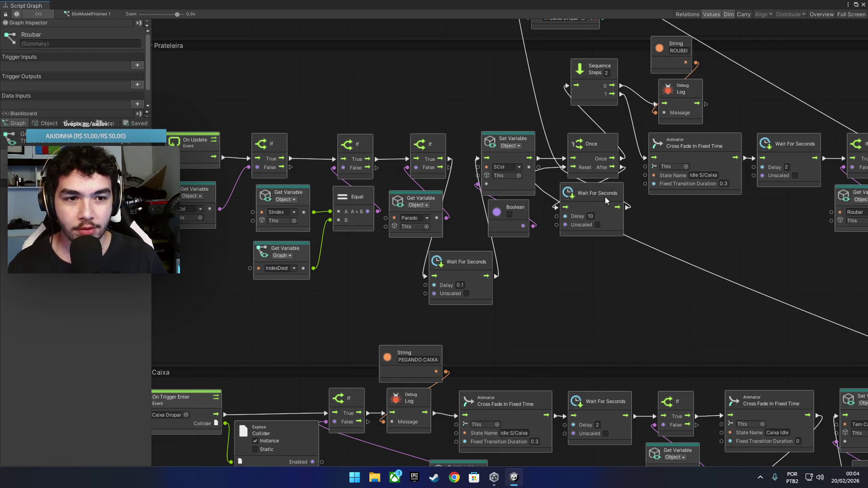
left_click_drag(605, 196, 611, 196)
left_click(599, 150)
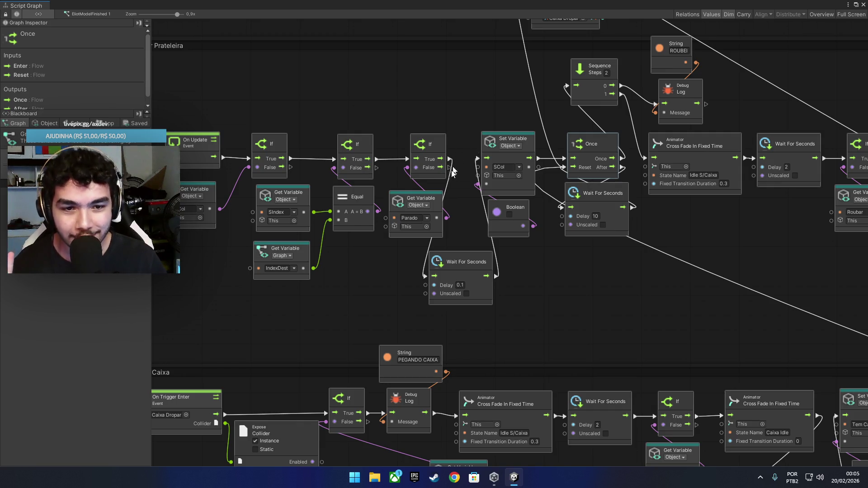
left_click_drag(712, 124, 632, 140)
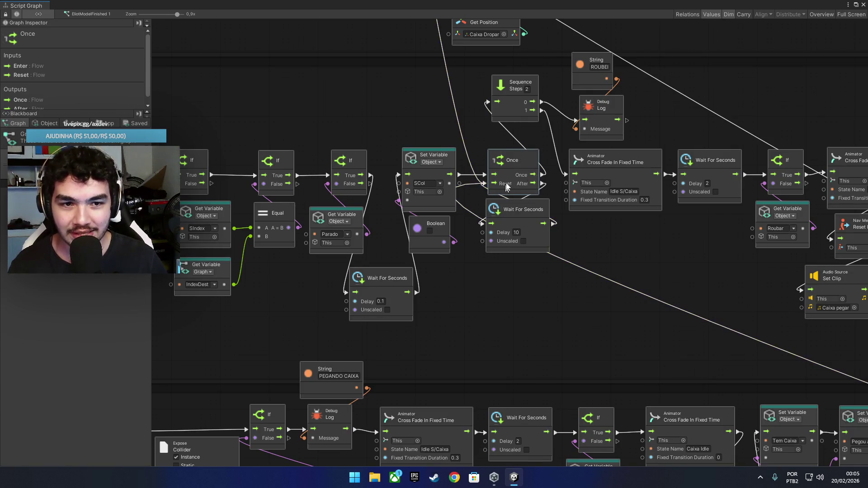
scroll(529, 181, "up", 1)
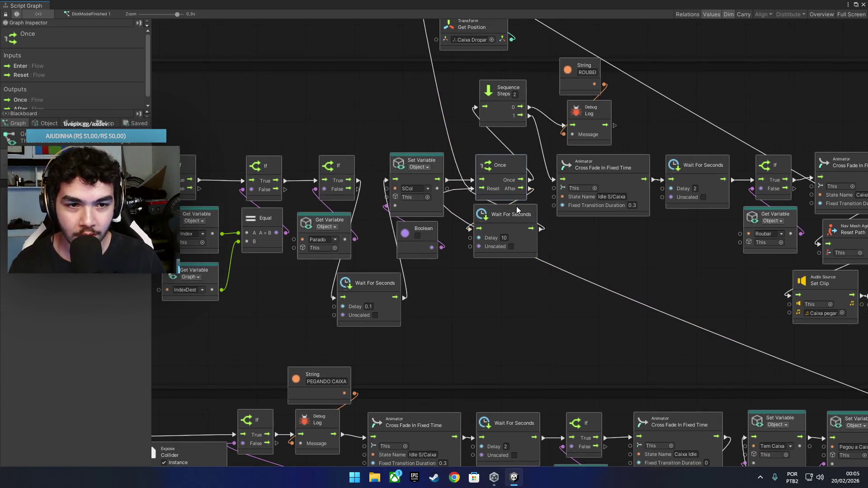
left_click_drag(517, 207, 514, 208)
left_click(549, 232)
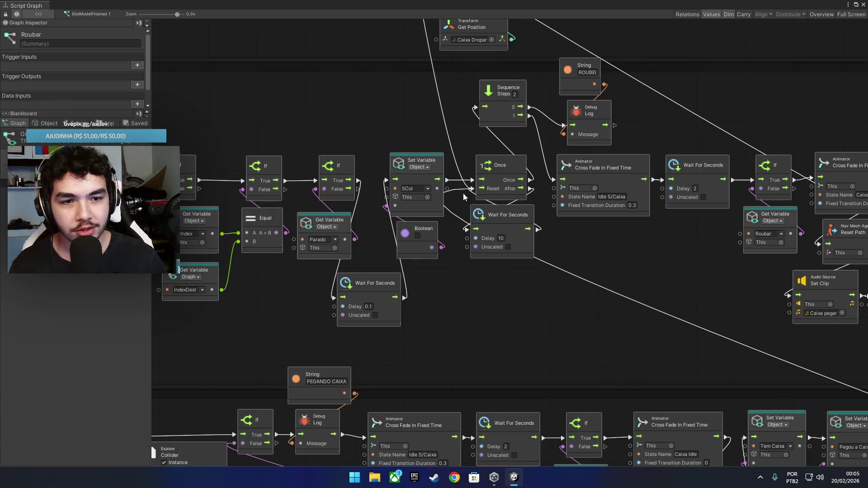
Step: Inspect the Wait For Seconds nodes and look over the lower part of the graph
scroll(538, 195, "down", 3)
scroll(548, 181, "right", 2)
scroll(549, 181, "up", 1)
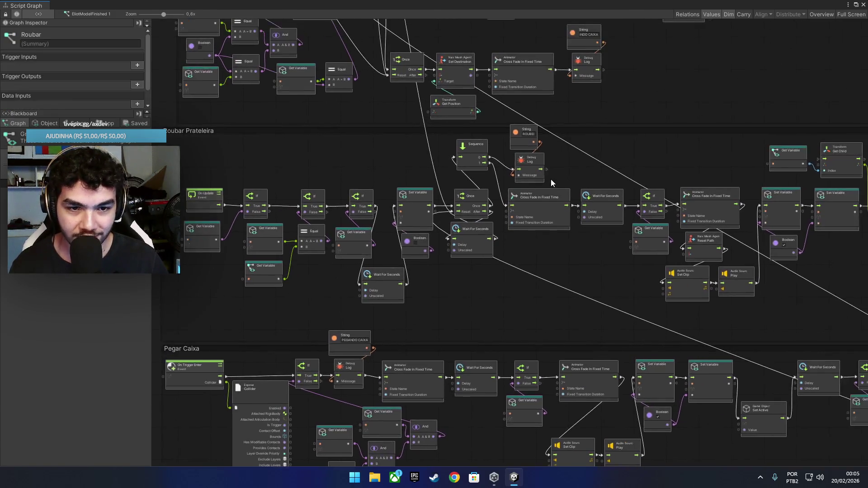
left_click(476, 233)
scroll(480, 230, "up", 4)
left_click(499, 220)
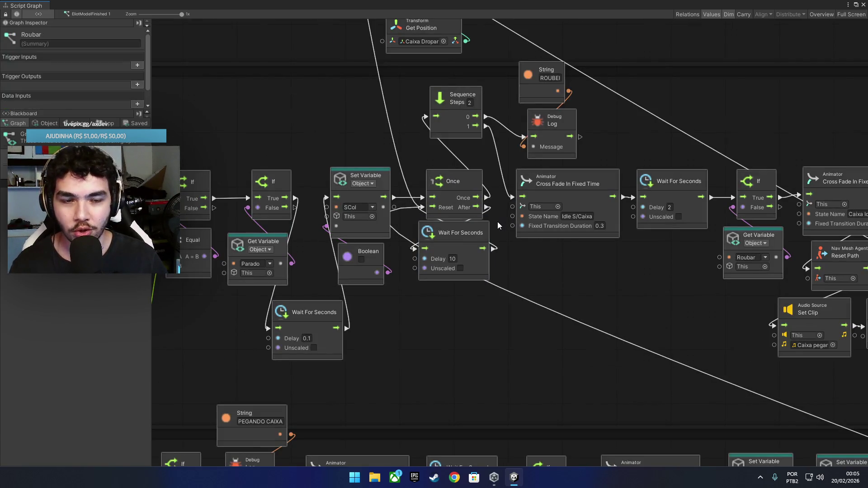
scroll(492, 225, "down", 3)
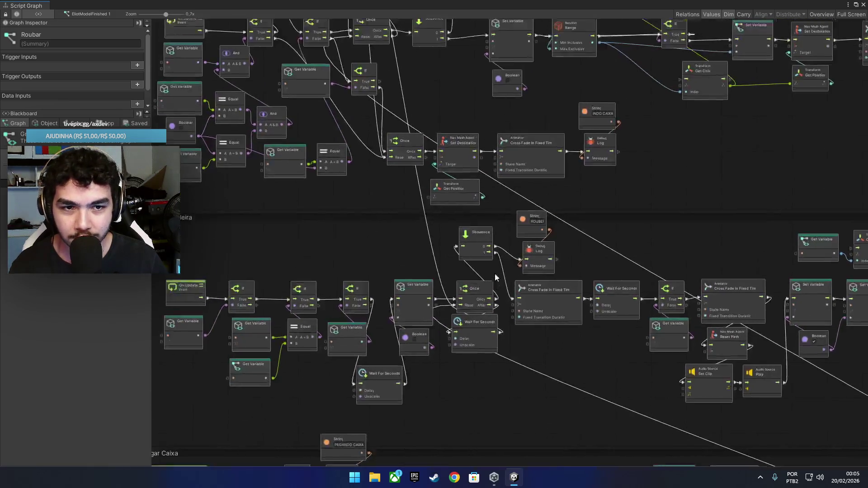
scroll(479, 151, "up", 2)
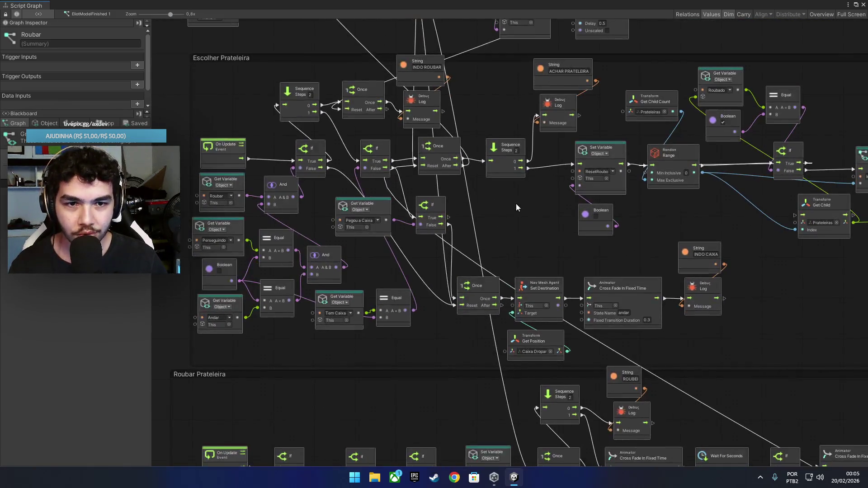
scroll(454, 177, "up", 2)
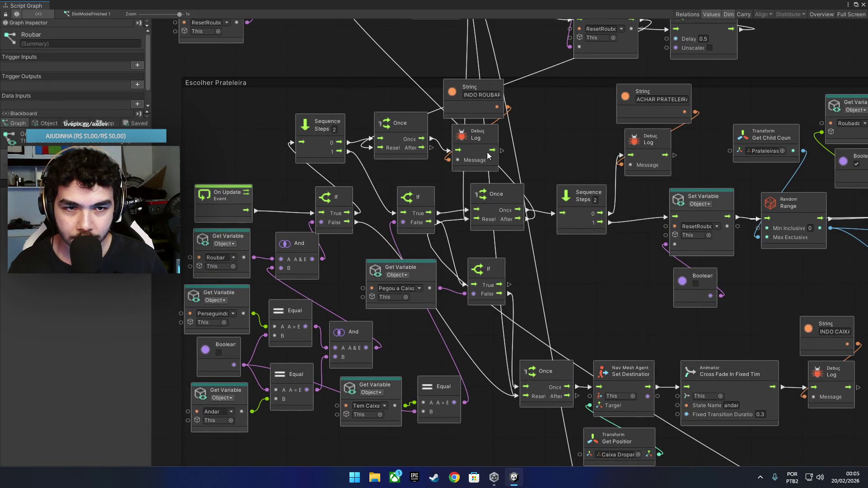
scroll(376, 223, "down", 3)
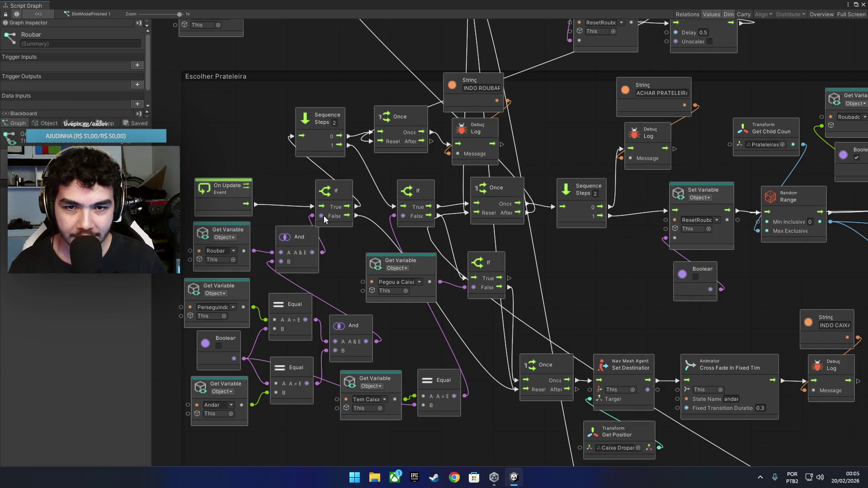
left_click_drag(456, 237, 448, 142)
scroll(480, 168, "down", 1)
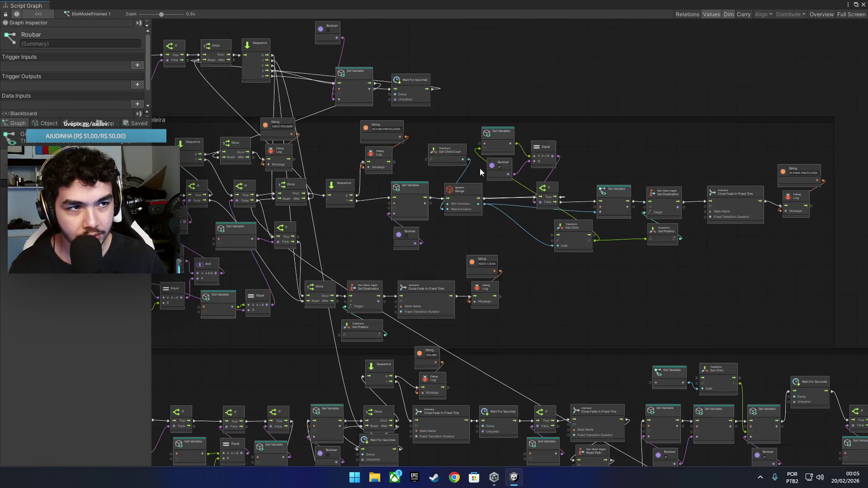
Step: Restore the Script Graph window from maximised, move it aside and close it
left_click(856, 5)
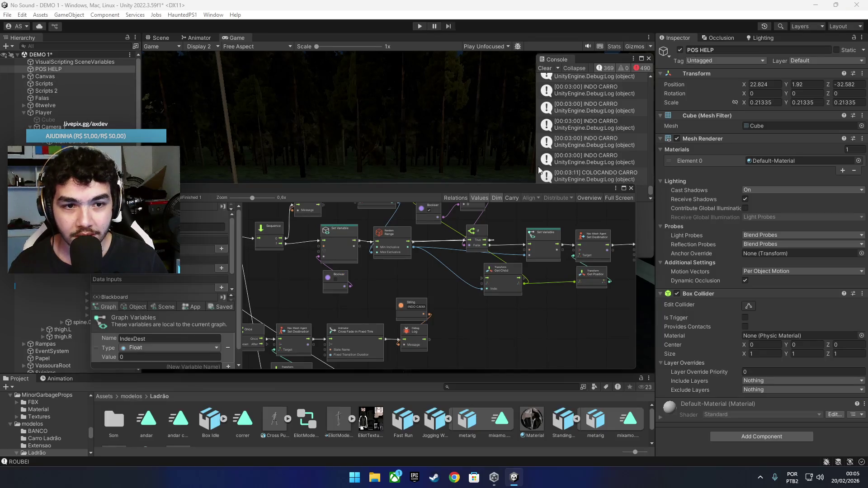
mouse_move(556, 188)
left_mouse_down()
mouse_move(589, 225)
mouse_move(551, 218)
left_mouse_up()
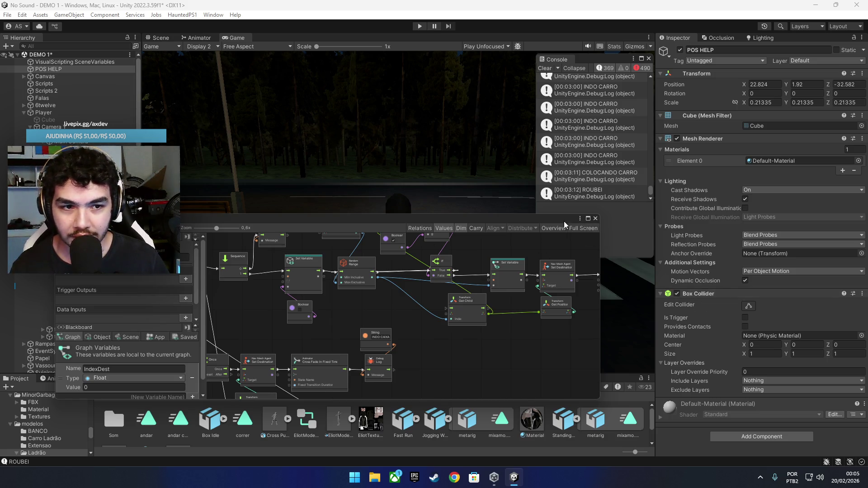
mouse_move(563, 221)
left_mouse_down()
mouse_move(588, 266)
mouse_move(652, 273)
left_mouse_up()
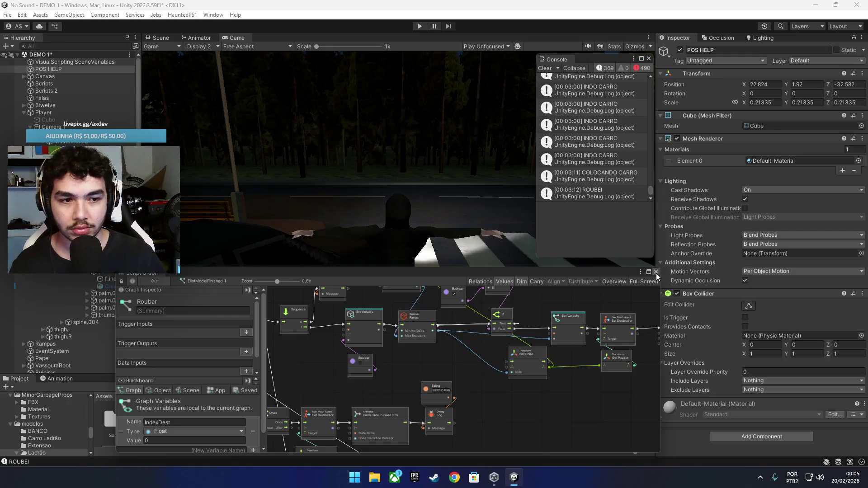
left_click(656, 273)
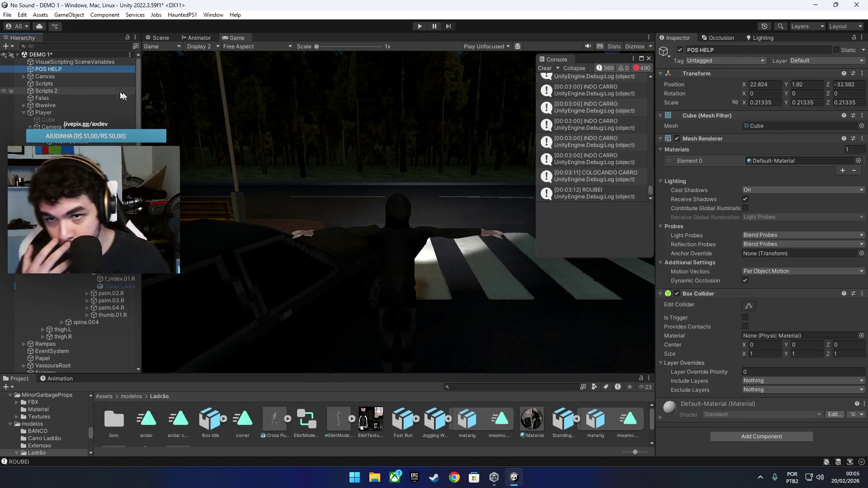
Step: Save the DEMO 1 scene, collapse the jogging and standing animation assets, and show the Scene view
left_click(7, 14)
left_click(32, 59)
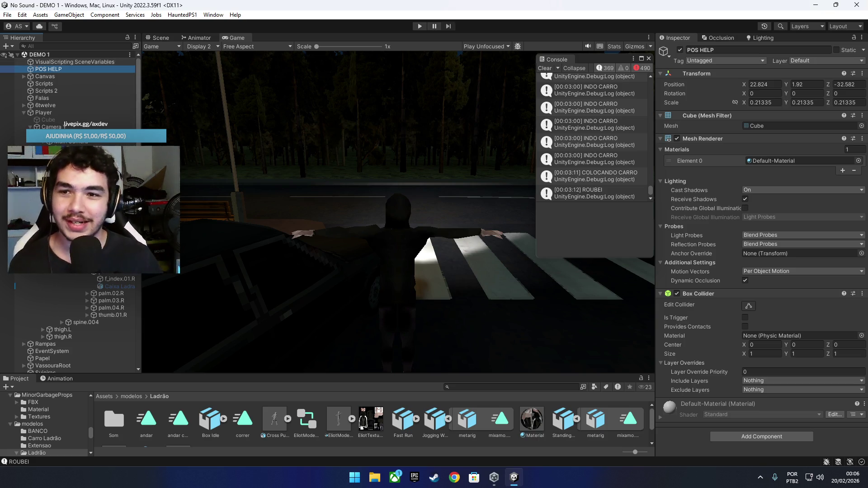
left_click(447, 420)
left_click(513, 420)
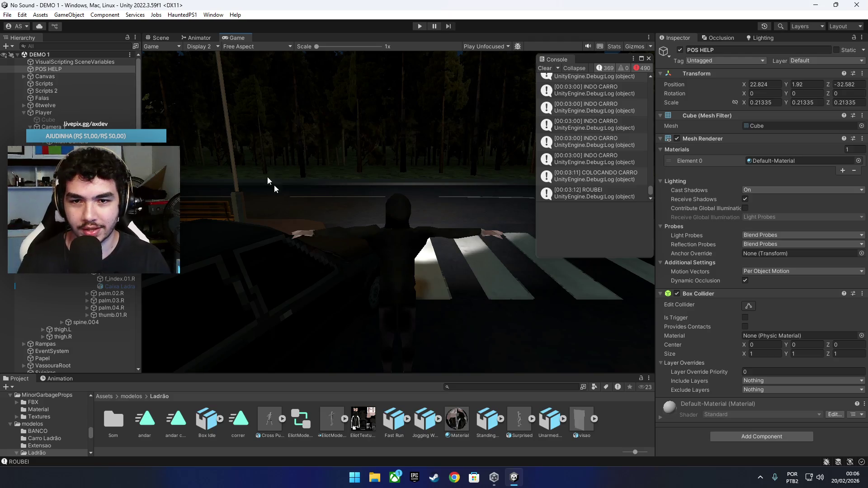
left_click(160, 38)
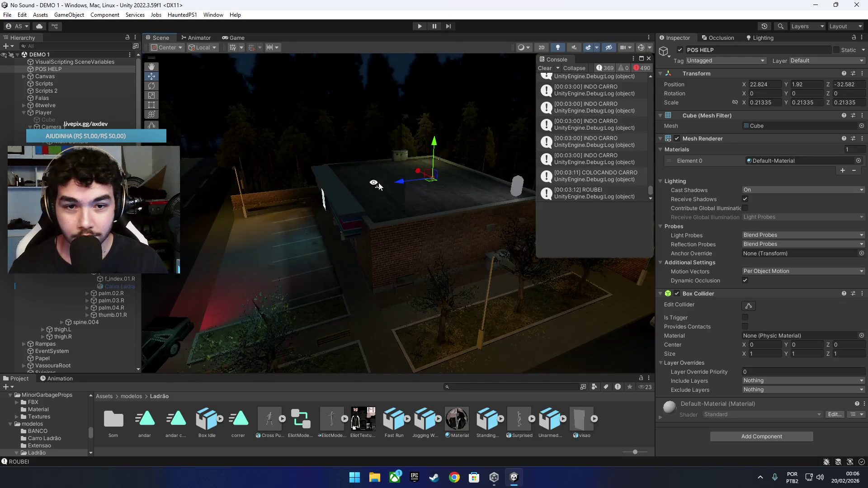
Step: Clear every Console message, including the 'ROUBEI' and 'INDO CARRO' entries
mouse_move(271, 203)
left_mouse_down()
mouse_move(443, 235)
mouse_move(448, 223)
mouse_move(374, 202)
mouse_move(398, 194)
mouse_move(403, 202)
left_mouse_up()
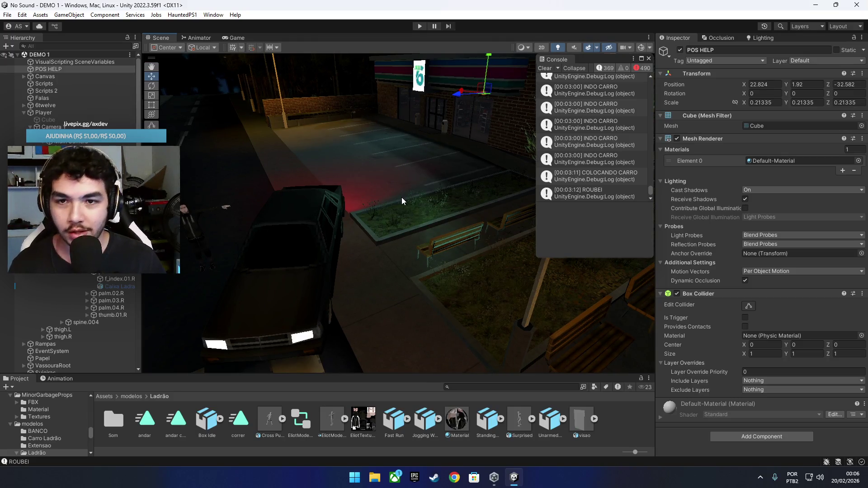
mouse_move(278, 292)
left_mouse_down()
mouse_move(391, 278)
mouse_move(413, 238)
mouse_move(519, 234)
mouse_move(442, 200)
mouse_move(486, 225)
mouse_move(484, 234)
mouse_move(431, 258)
mouse_move(403, 289)
mouse_move(473, 263)
mouse_move(336, 271)
mouse_move(352, 255)
mouse_move(569, 284)
left_mouse_up()
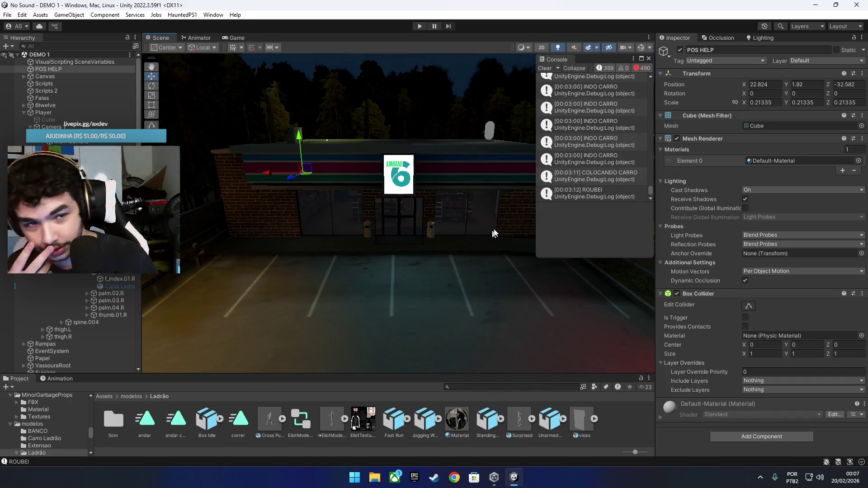
left_click(544, 68)
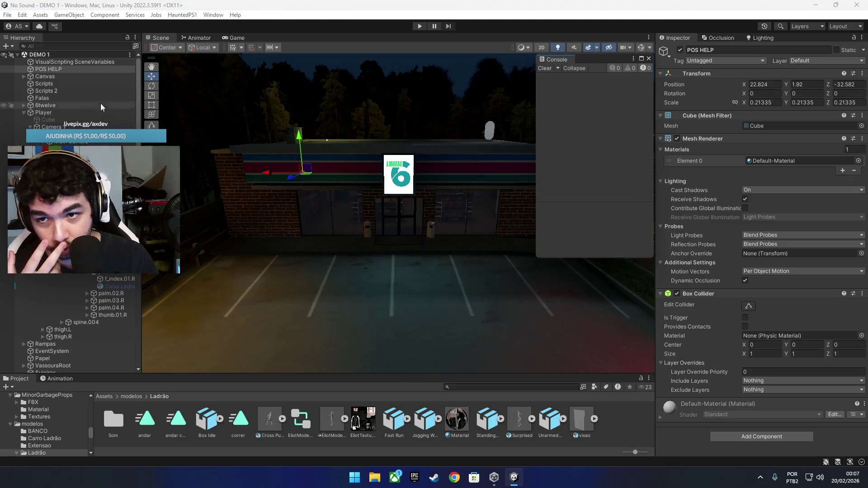
Step: Set the thief's Speed variable to 6 and start Play mode in the Game view
left_click(68, 177)
scroll(782, 373, "down", 3)
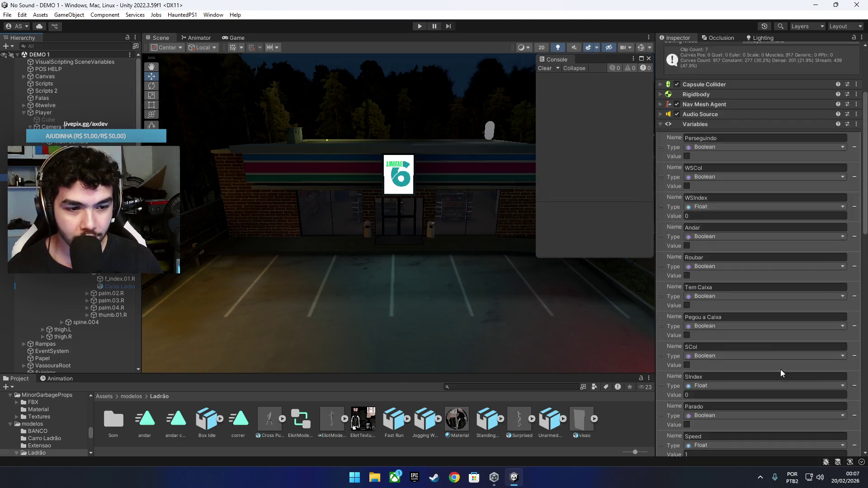
scroll(782, 373, "down", 5)
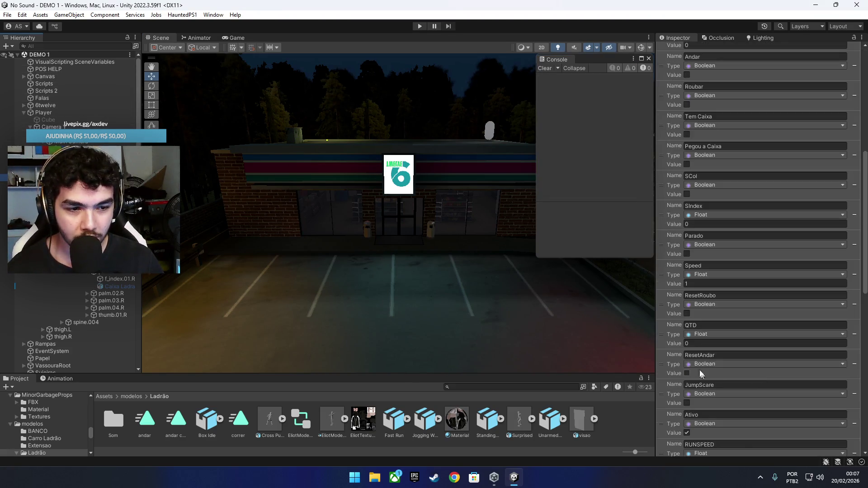
left_click(707, 284)
type("6")
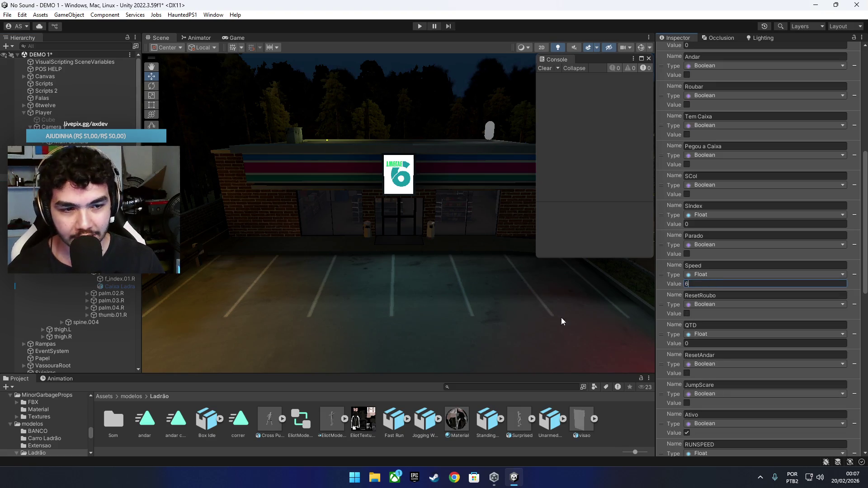
left_click(233, 38)
left_click(421, 26)
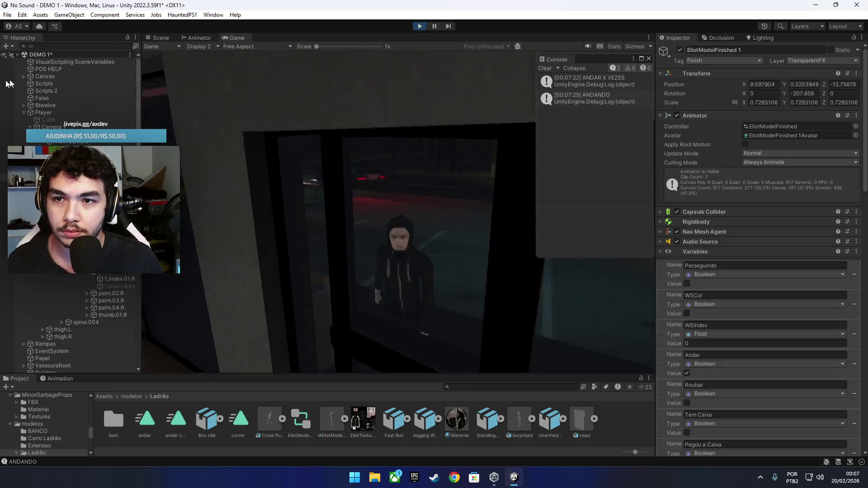
Step: Stop Play mode after watching the thief roam, then reselect the thief to show its Script Machines
left_click(59, 69)
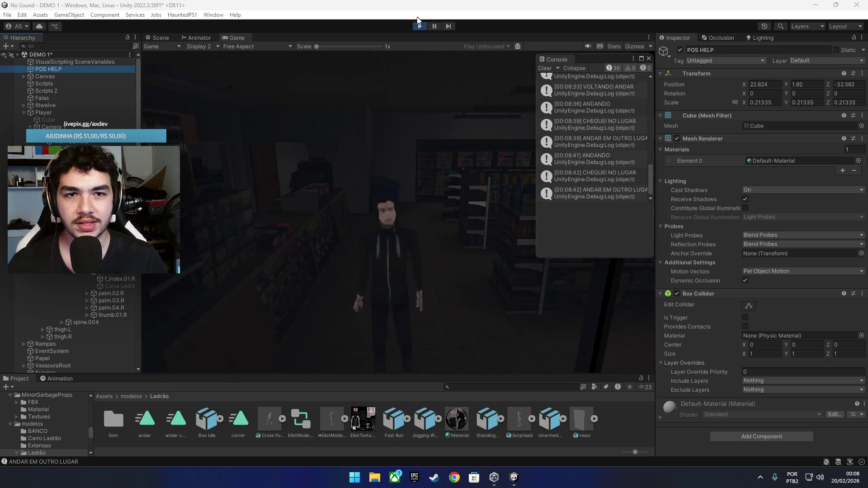
left_click(418, 27)
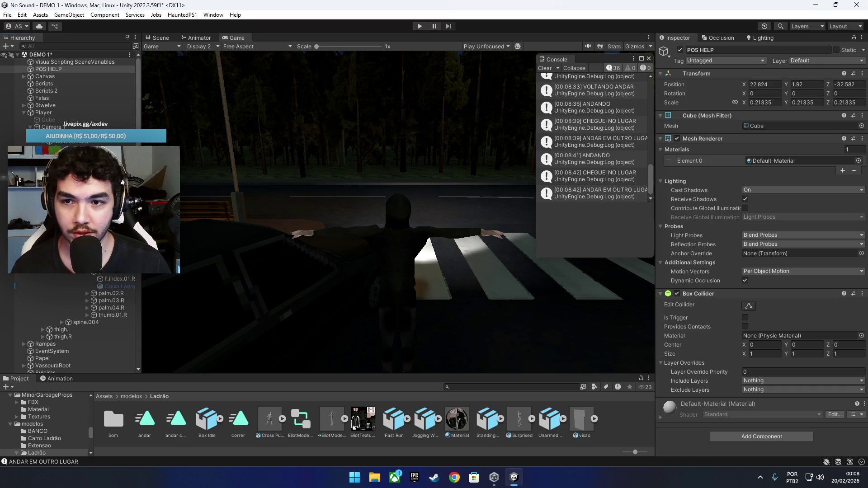
left_click(54, 177)
scroll(707, 379, "down", 15)
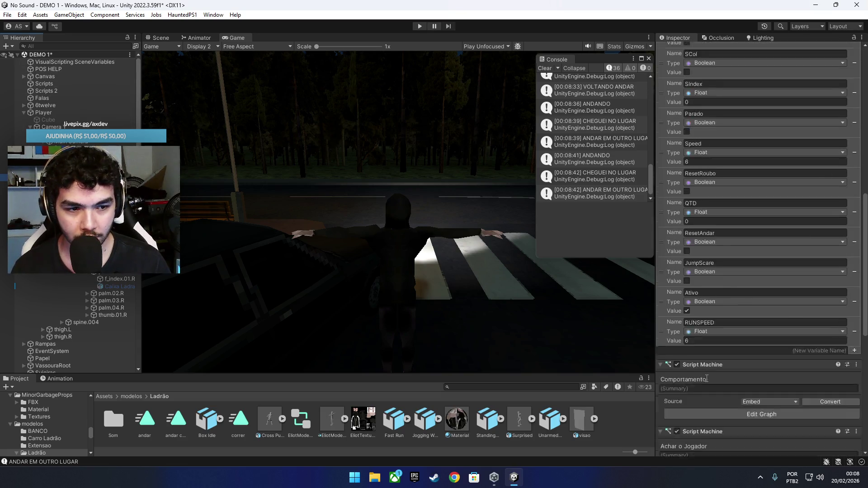
Step: Open the Roubar script graph in full screen and move the Sequence node into view
scroll(707, 379, "down", 2)
left_click(709, 352)
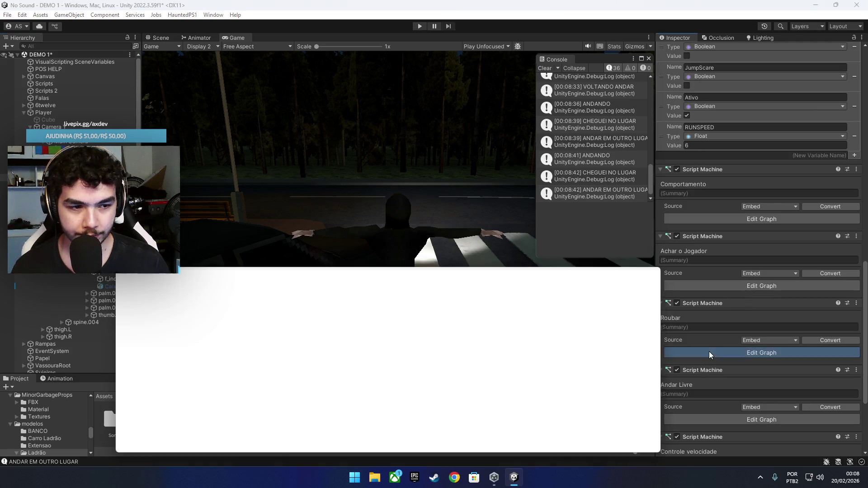
left_click(638, 281)
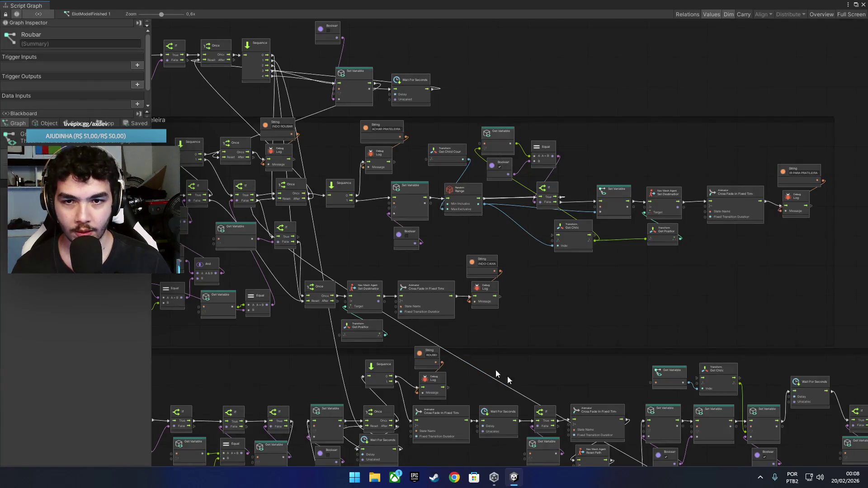
scroll(403, 252, "up", 5)
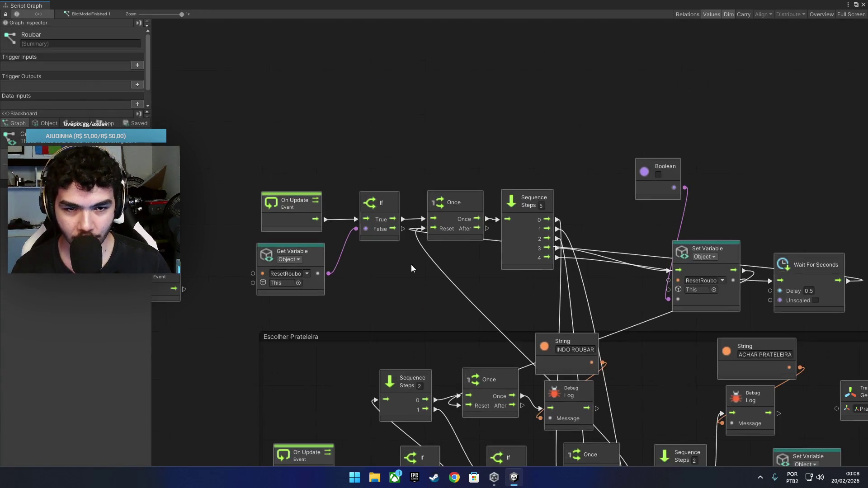
left_click_drag(448, 199, 450, 204)
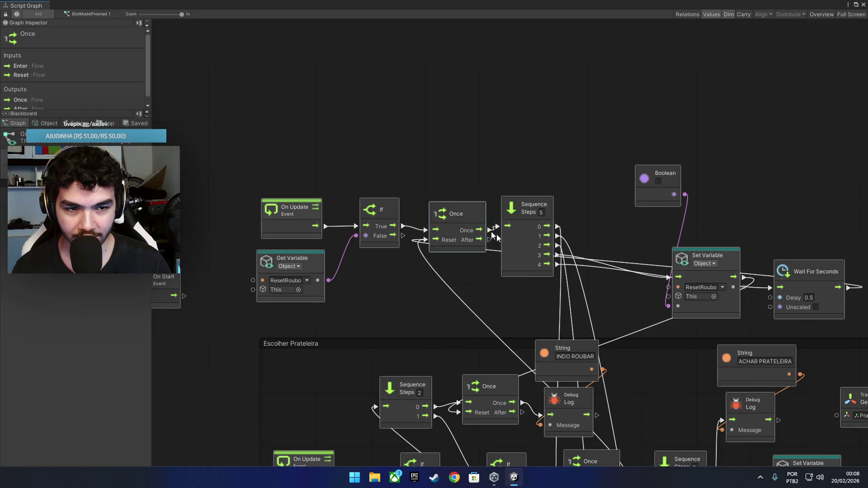
mouse_move(522, 245)
left_mouse_down()
mouse_move(529, 178)
mouse_move(517, 192)
mouse_move(520, 214)
mouse_move(537, 202)
left_mouse_up()
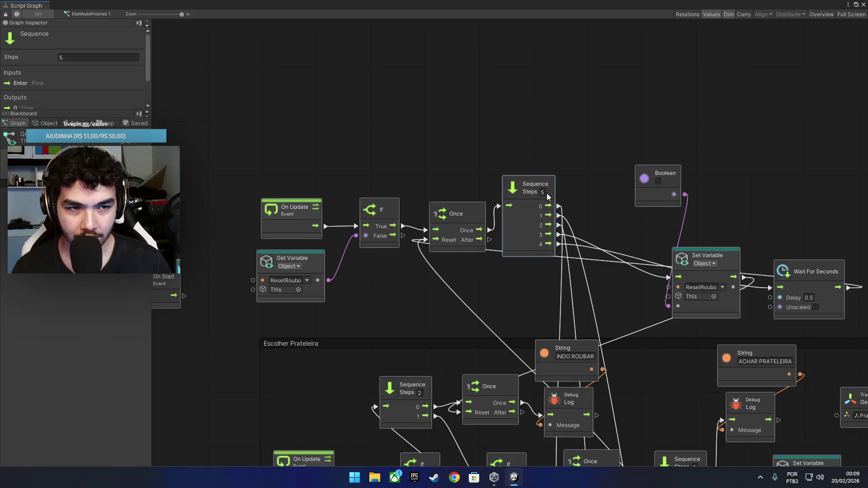
left_click_drag(532, 234, 512, 225)
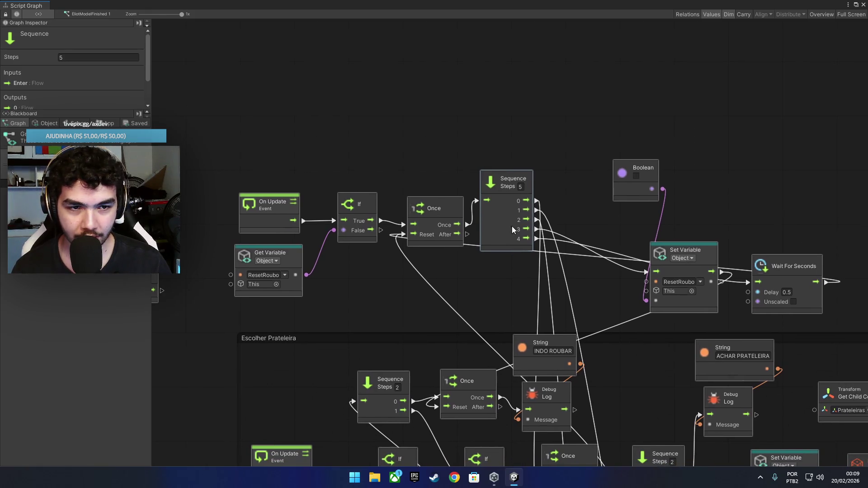
Step: Give the Sequence 6 steps, wire output 4 to ResetRoubo, free output 3, and add IndexDest
type("6")
key("Return")
left_click(597, 223)
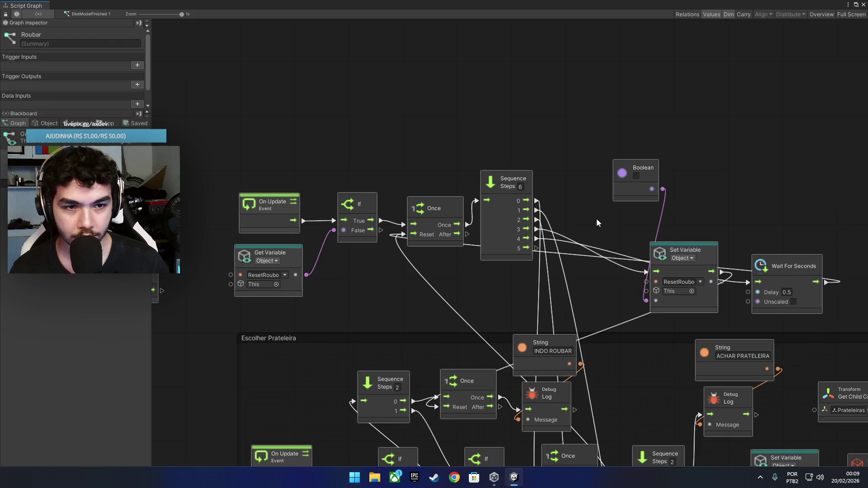
mouse_move(539, 229)
left_mouse_down()
mouse_move(646, 271)
mouse_move(752, 271)
mouse_move(756, 281)
mouse_move(547, 250)
mouse_move(748, 282)
left_mouse_up()
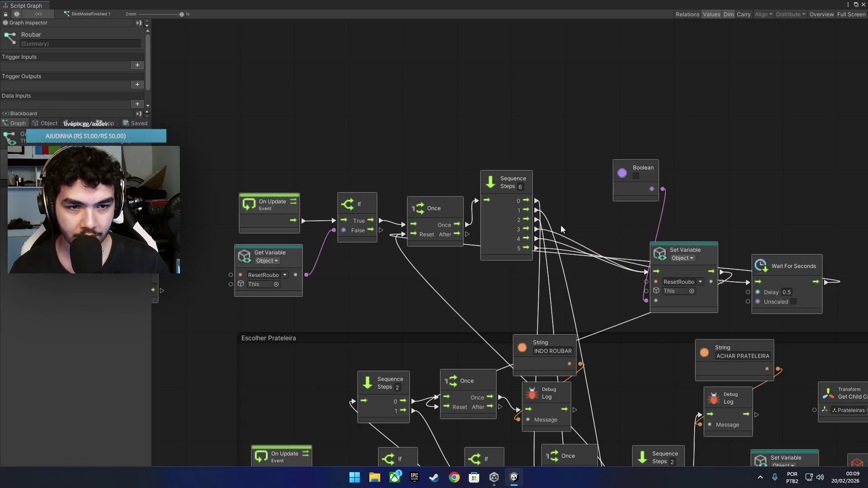
right_click(538, 230)
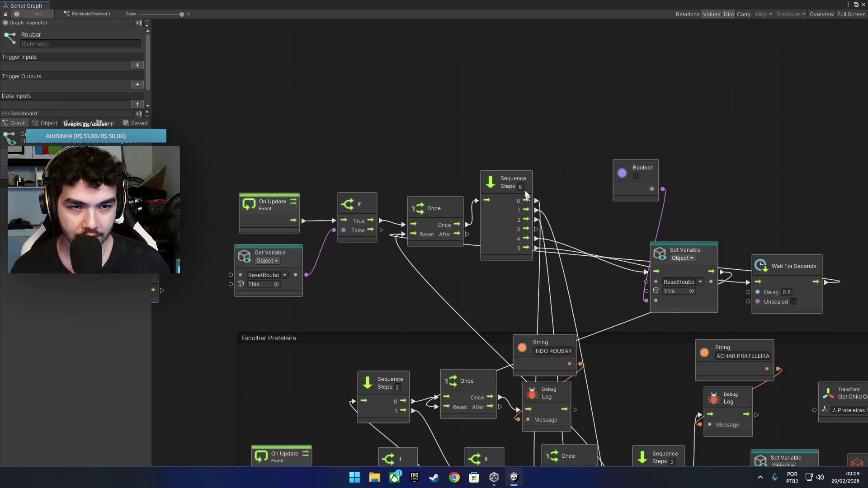
mouse_move(507, 181)
left_mouse_down()
mouse_move(511, 116)
mouse_move(515, 165)
left_mouse_up()
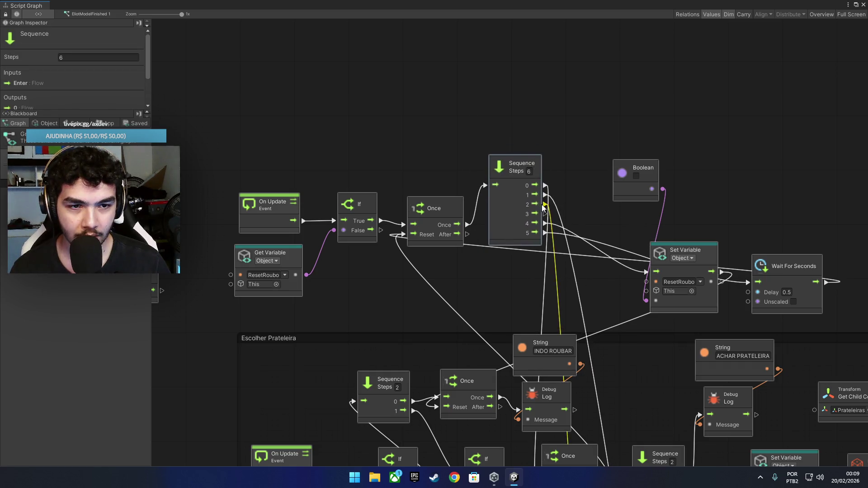
mouse_move(544, 209)
left_mouse_down()
mouse_move(582, 126)
mouse_move(609, 133)
left_mouse_up()
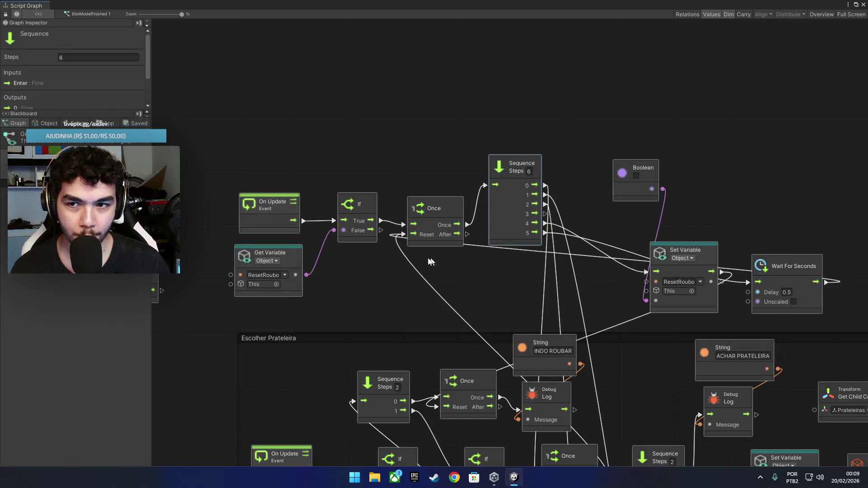
mouse_move(77, 181)
left_mouse_down()
mouse_move(550, 86)
mouse_move(622, 91)
mouse_move(614, 90)
left_mouse_up()
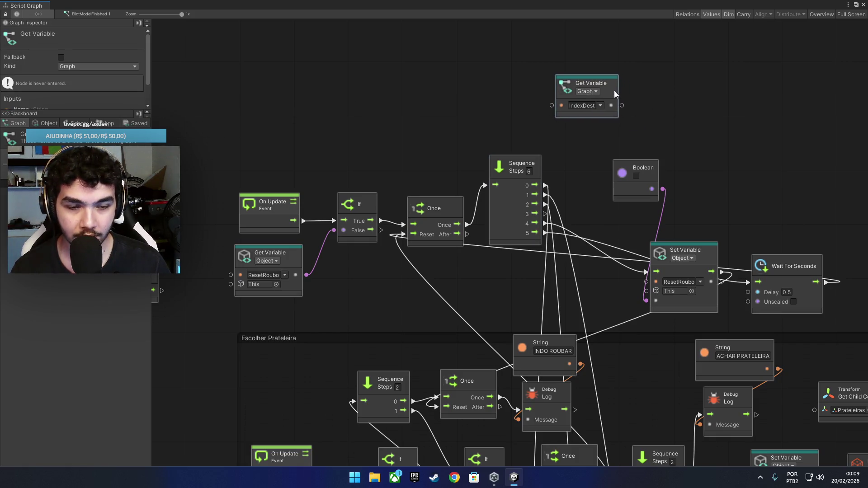
Step: Replace the IndexDest getter with a Set Variable IndexDest node driven by Sequence output 3
key("Delete")
left_click_drag(203, 143, 567, 94)
left_click_drag(624, 119, 723, 132)
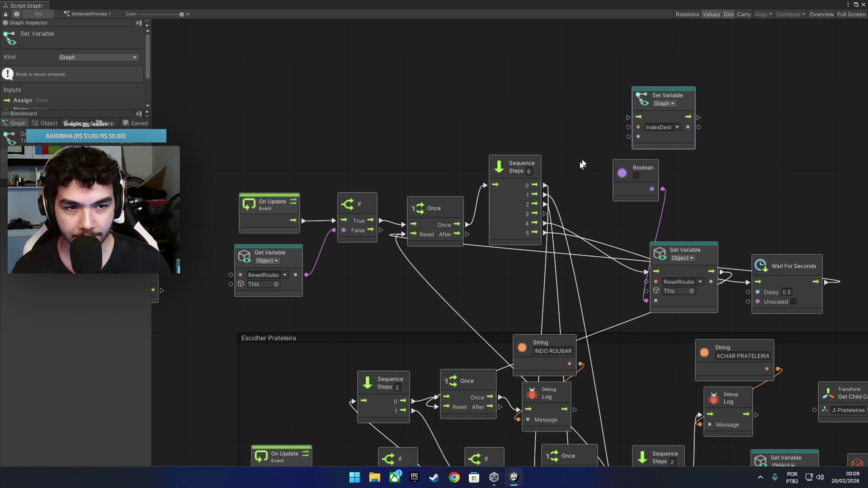
left_click_drag(545, 214, 639, 118)
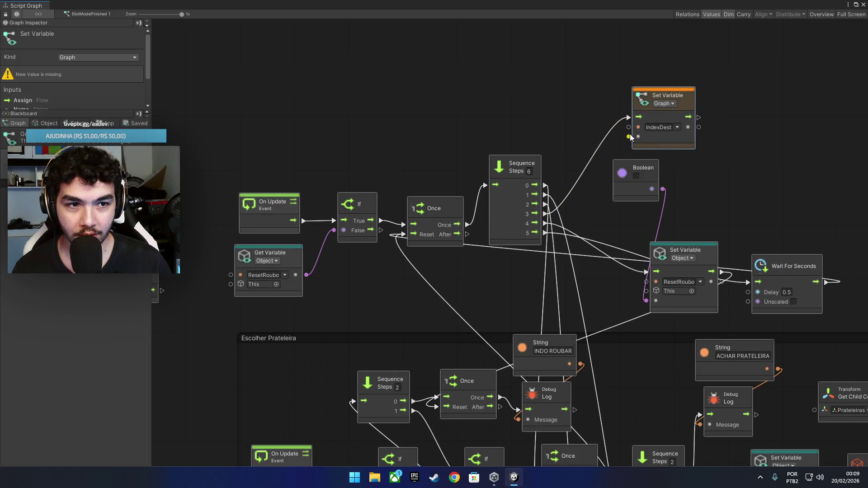
Step: Feed an Integer literal of -1 into the IndexDest setter
left_click_drag(629, 136, 585, 100)
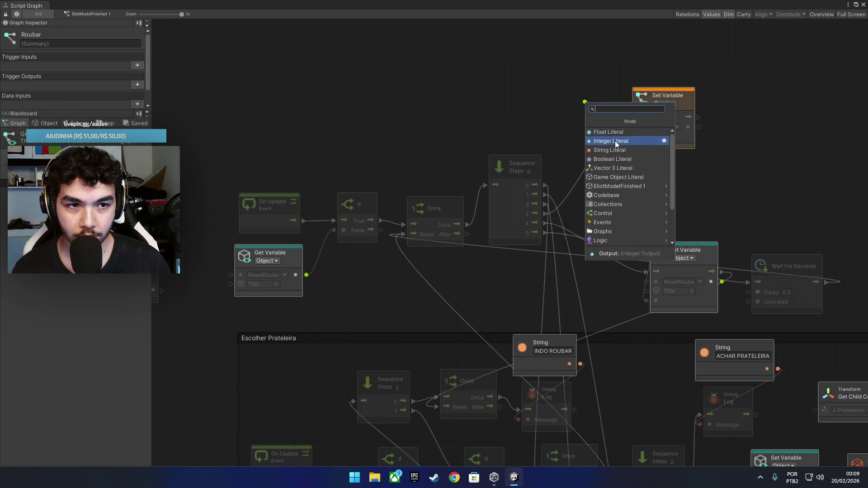
left_click(615, 141)
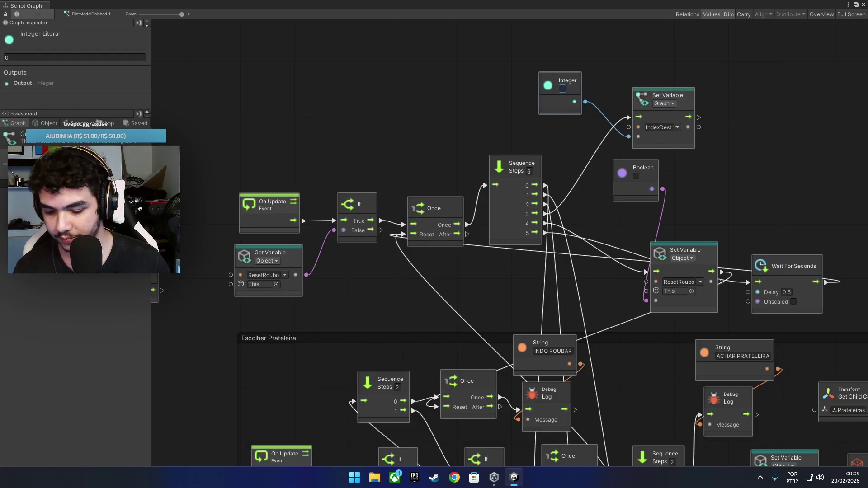
left_click(621, 61)
left_click_drag(565, 101, 596, 131)
scroll(553, 196, "down", 3)
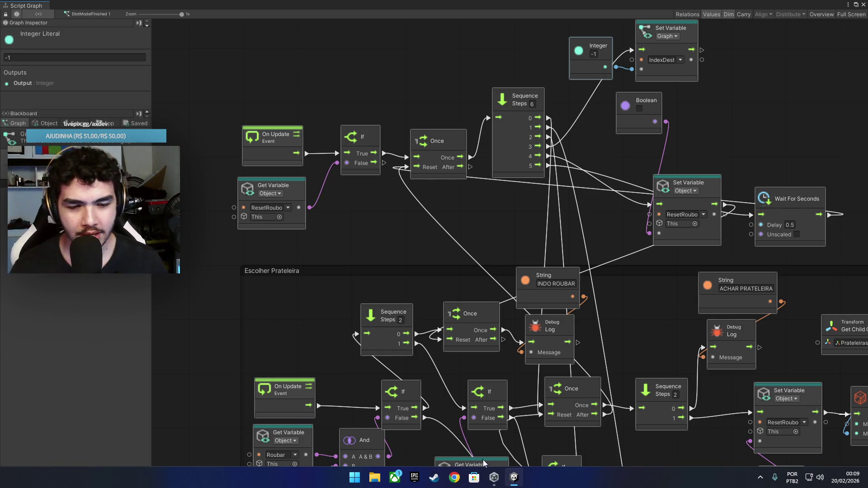
mouse_move(458, 257)
left_mouse_down()
mouse_move(274, 307)
mouse_move(331, 306)
mouse_move(412, 322)
left_mouse_up()
Step: Show the Blackboard's Object variables and scroll through the thief's object variable list
scroll(414, 327, "down", 5)
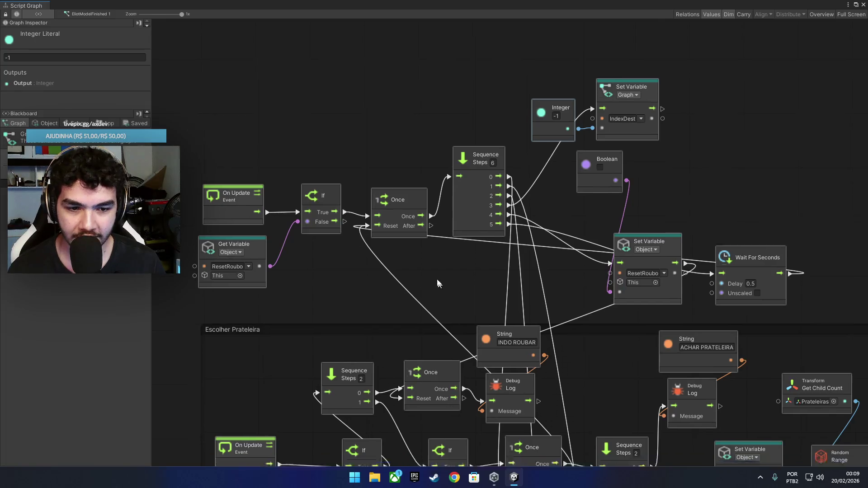
left_click(50, 123)
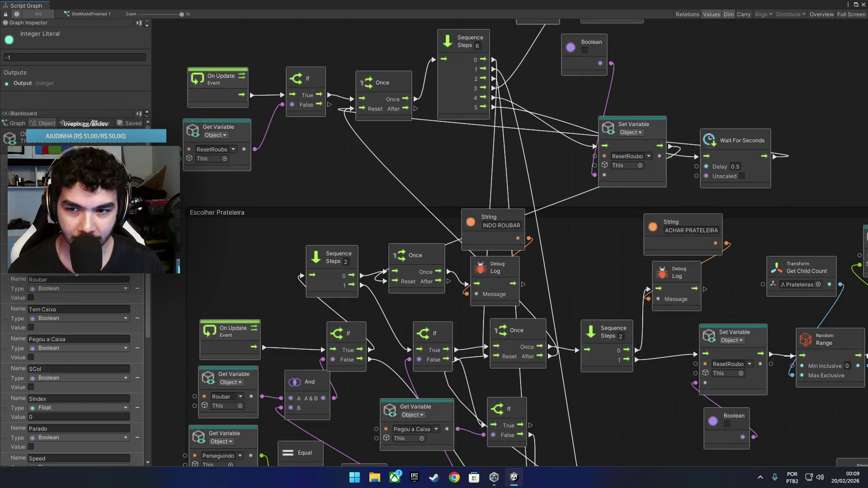
scroll(73, 371, "down", 4)
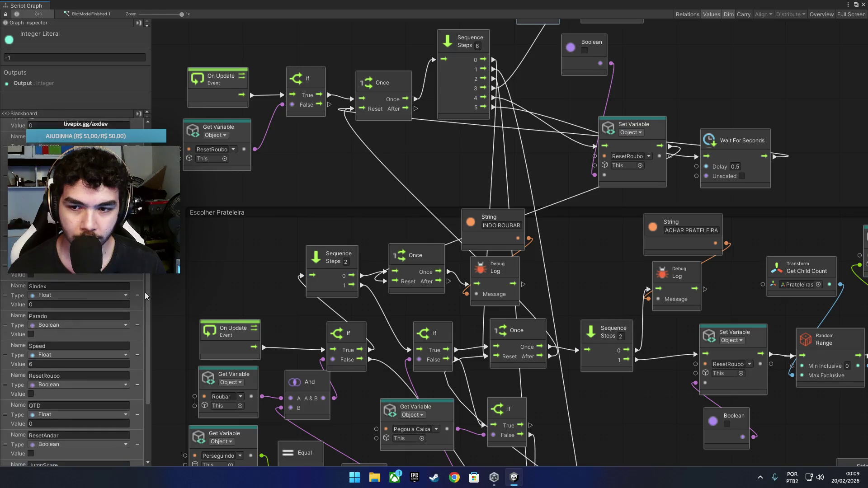
scroll(419, 361, "down", 2)
scroll(475, 392, "down", 13)
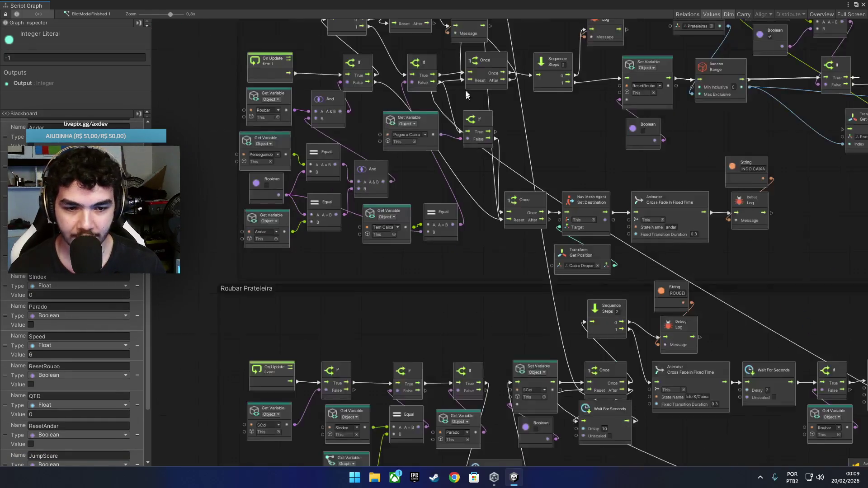
scroll(434, 176, "down", 4)
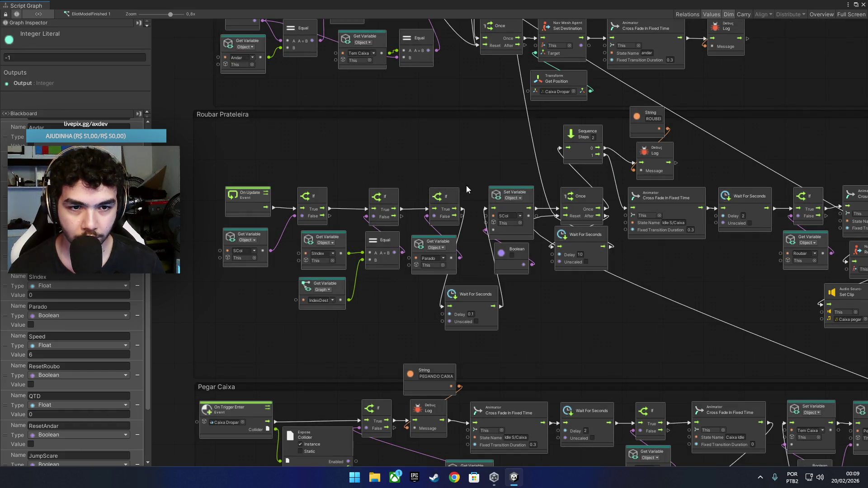
scroll(543, 222, "up", 1)
scroll(543, 222, "up", 2)
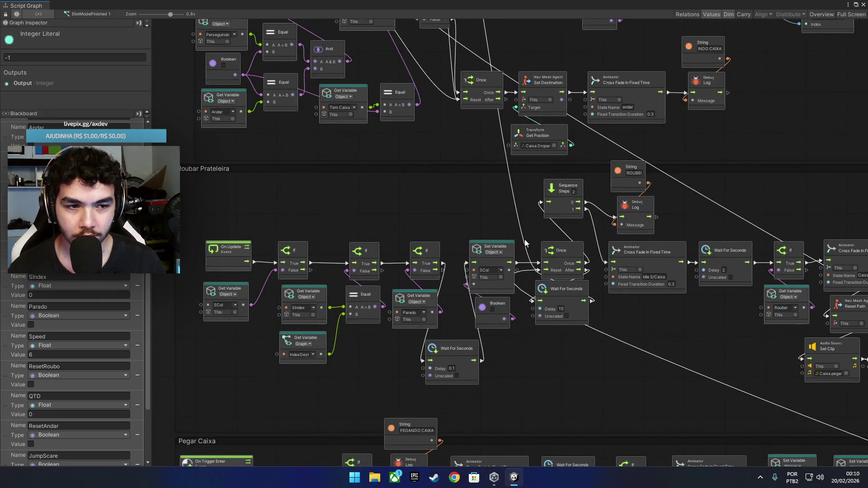
Step: Pan along the Roubar Prateleira, Escolher Prateleira and IndexDest destination chains
left_click_drag(525, 243, 383, 219)
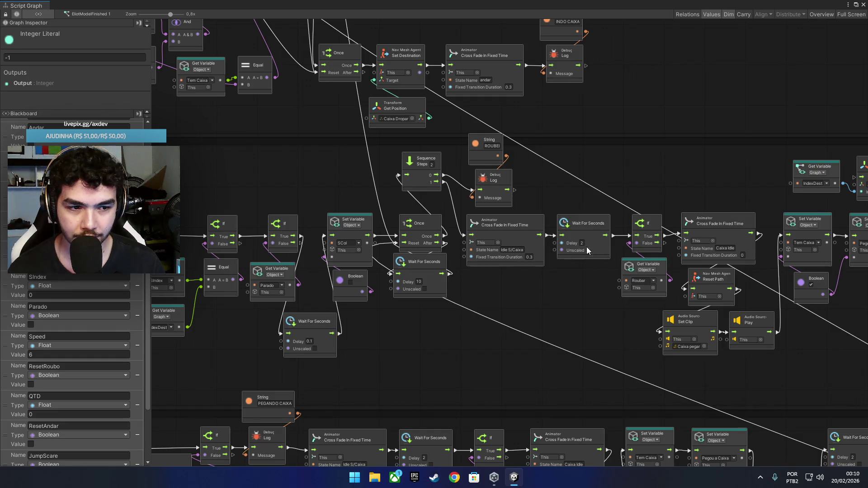
mouse_move(587, 246)
left_mouse_down()
mouse_move(381, 237)
mouse_move(253, 251)
mouse_move(668, 245)
left_mouse_up()
scroll(556, 208, "up", 10)
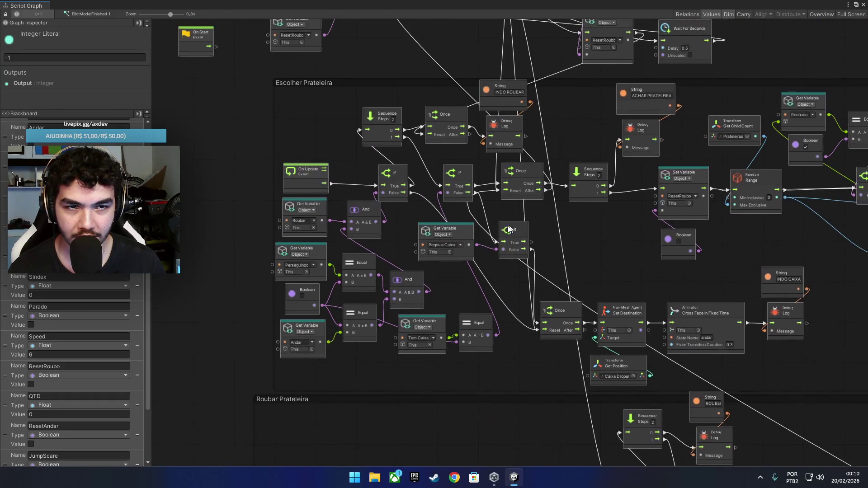
left_click_drag(509, 229, 462, 247)
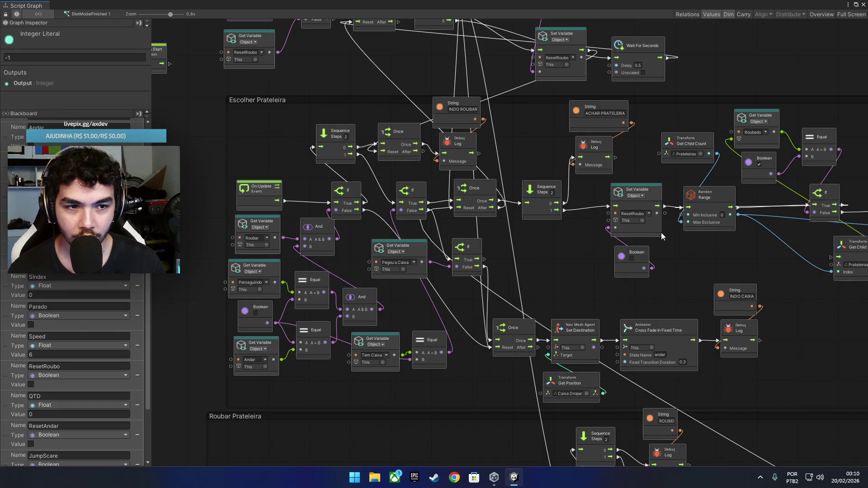
mouse_move(680, 247)
left_mouse_down()
mouse_move(578, 258)
mouse_move(426, 253)
left_mouse_up()
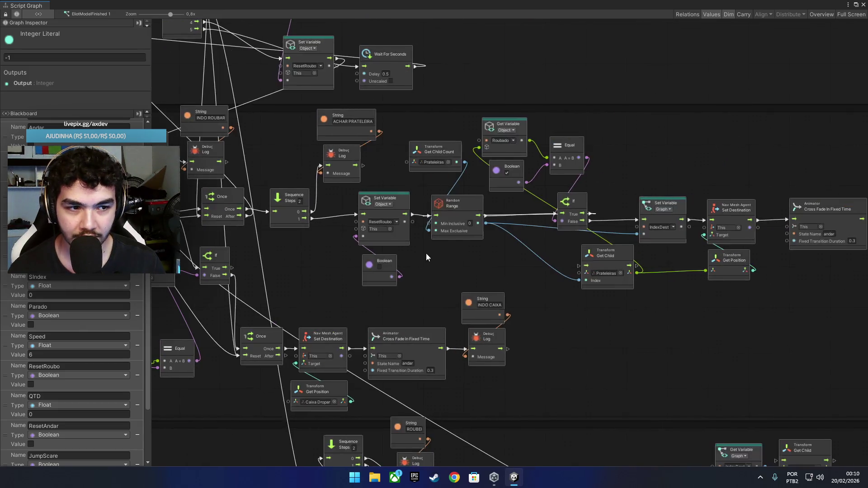
mouse_move(615, 246)
left_mouse_down()
mouse_move(425, 233)
mouse_move(651, 253)
mouse_move(618, 122)
left_mouse_up()
scroll(587, 249, "down", 4)
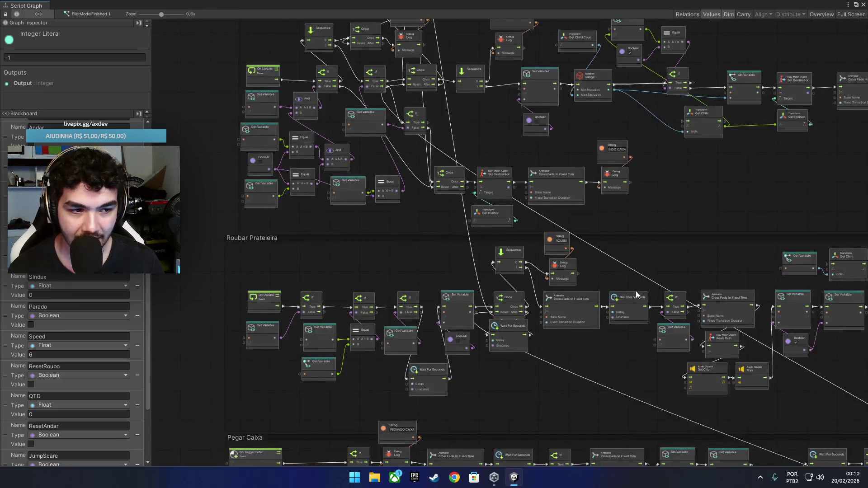
scroll(701, 252, "up", 5)
mouse_move(701, 251)
left_mouse_down()
mouse_move(363, 232)
mouse_move(566, 135)
left_mouse_up()
scroll(482, 171, "down", 5)
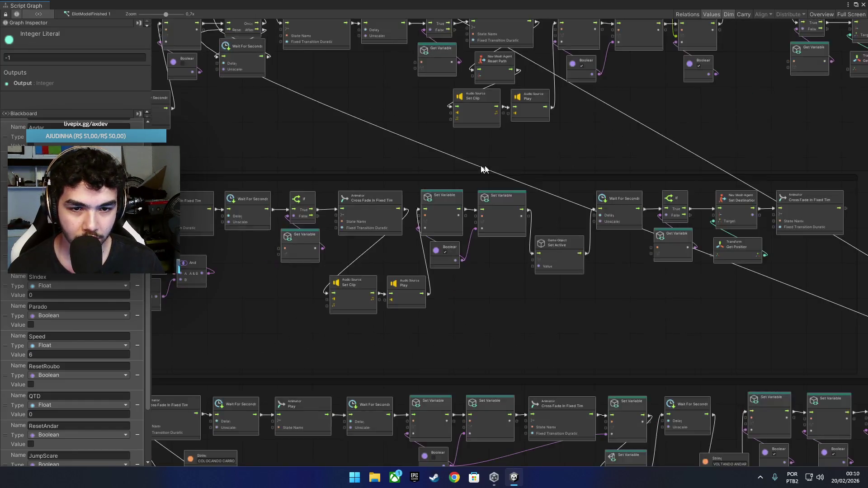
Step: Exit full screen, close the Script Graph window and select POS HELP
left_click(864, 12)
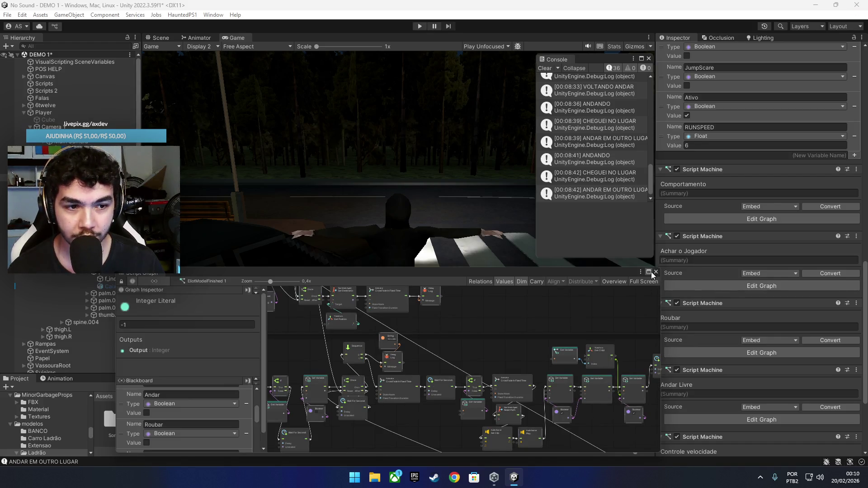
left_click(655, 272)
left_click(62, 70)
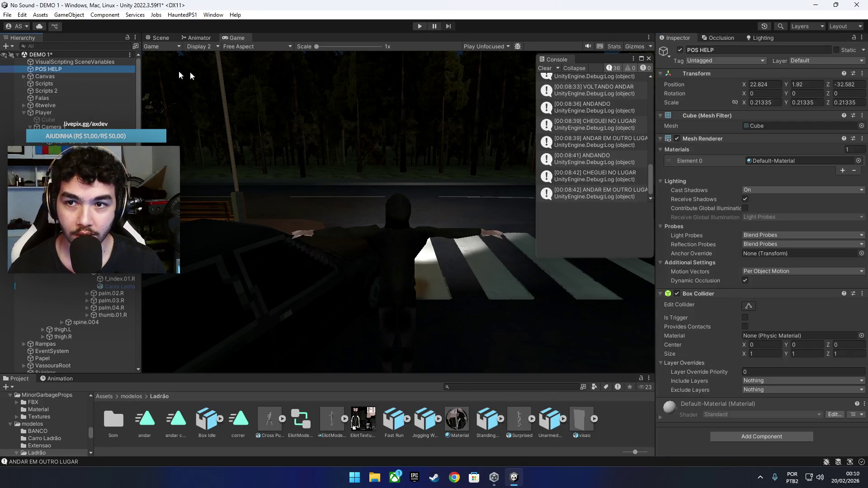
Step: Run and stop a play test, then select EliotModelFinished 1 beside the car in the Scene view
left_click(417, 26)
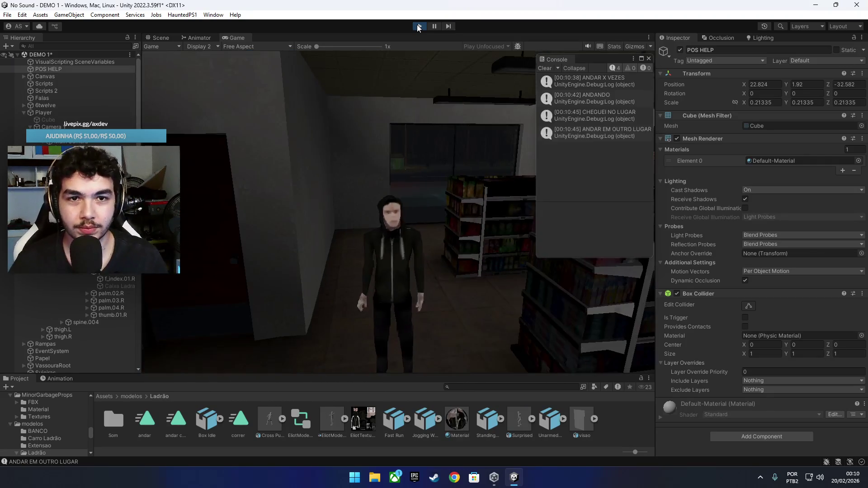
left_click(417, 27)
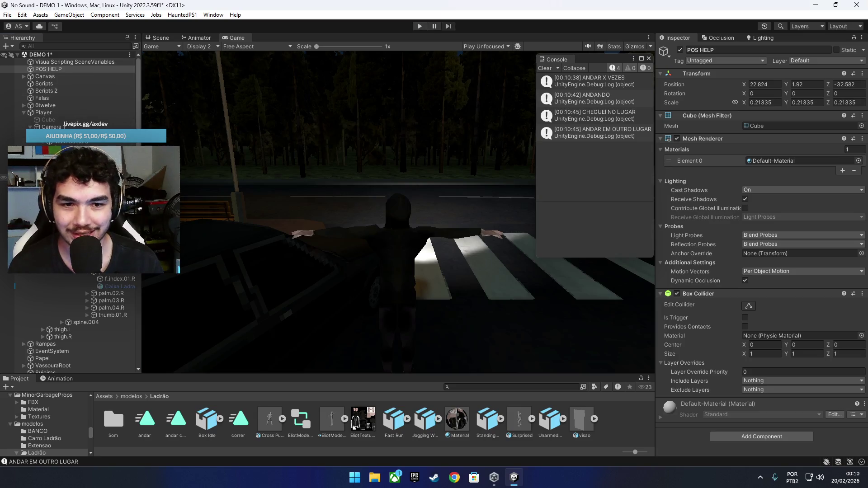
left_click(68, 204)
left_click(158, 38)
mouse_move(428, 163)
left_mouse_down()
mouse_move(560, 235)
mouse_move(552, 190)
left_mouse_up()
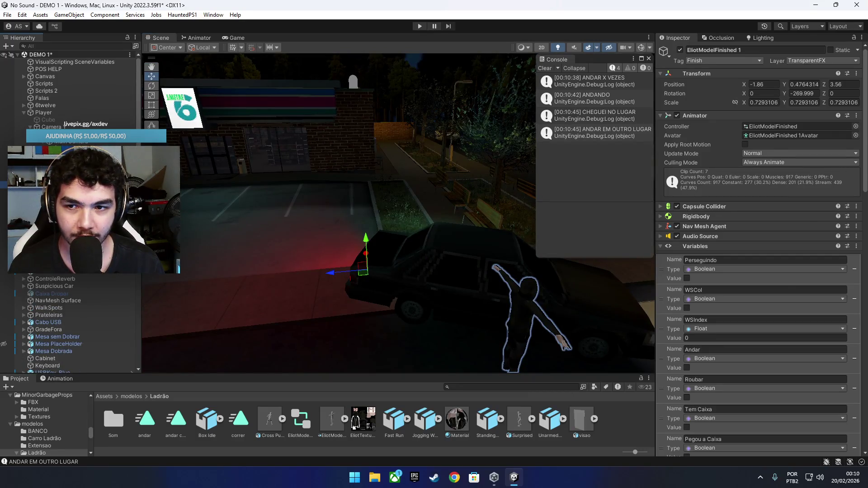
Step: Place CAMERA LADRAO at 0, 3.22, -2.19 with Y rotation 0 and view its Display 2
left_click(359, 239)
key("f")
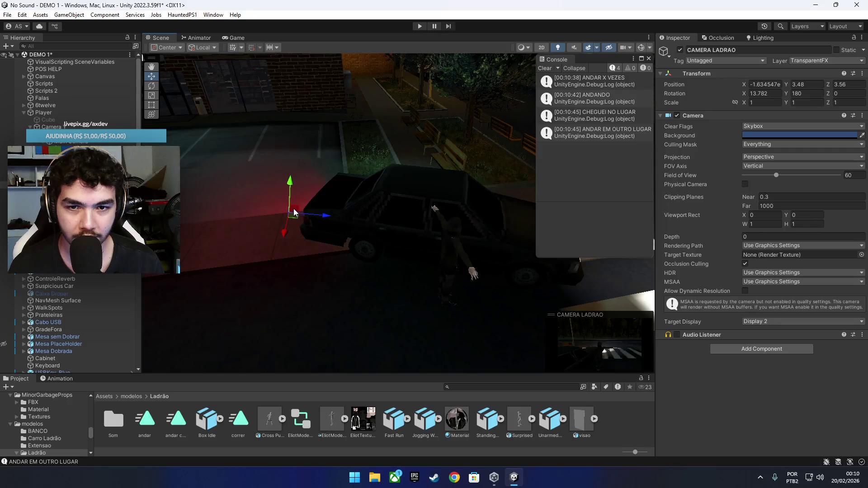
mouse_move(294, 212)
left_mouse_down()
mouse_move(310, 184)
mouse_move(471, 188)
mouse_move(523, 175)
mouse_move(446, 183)
mouse_move(415, 173)
left_mouse_up()
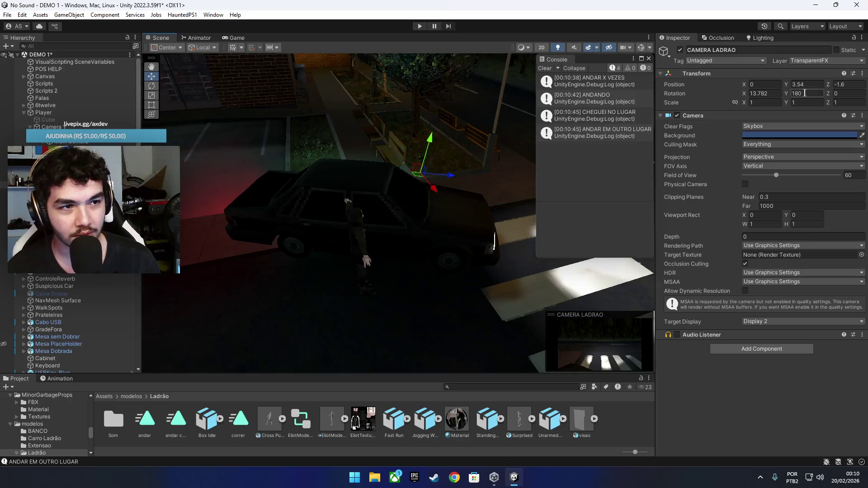
type("0")
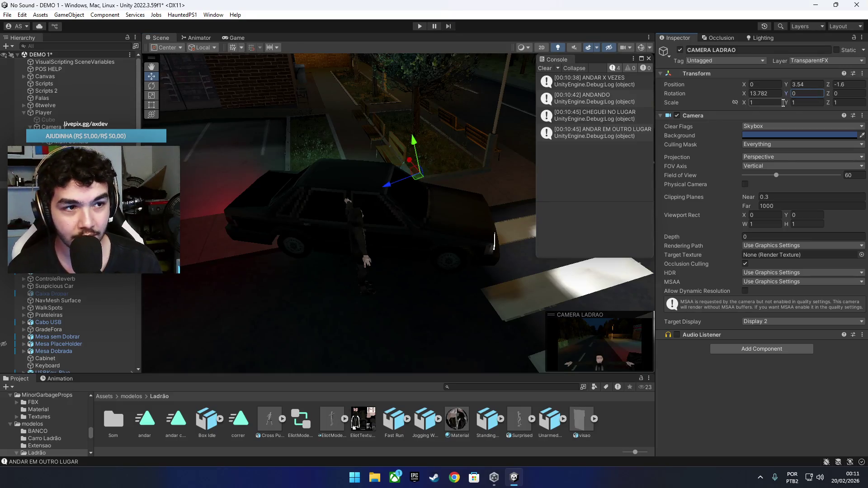
mouse_move(416, 173)
left_mouse_down()
mouse_move(436, 190)
mouse_move(437, 182)
left_mouse_up()
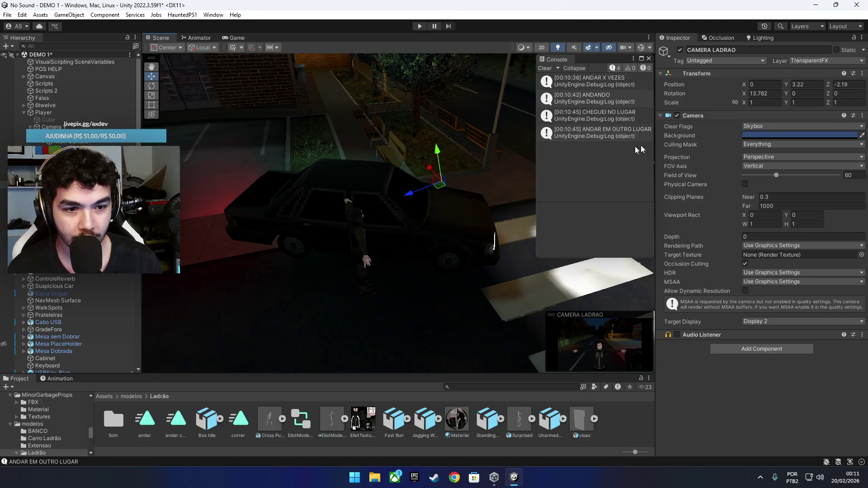
left_click(240, 39)
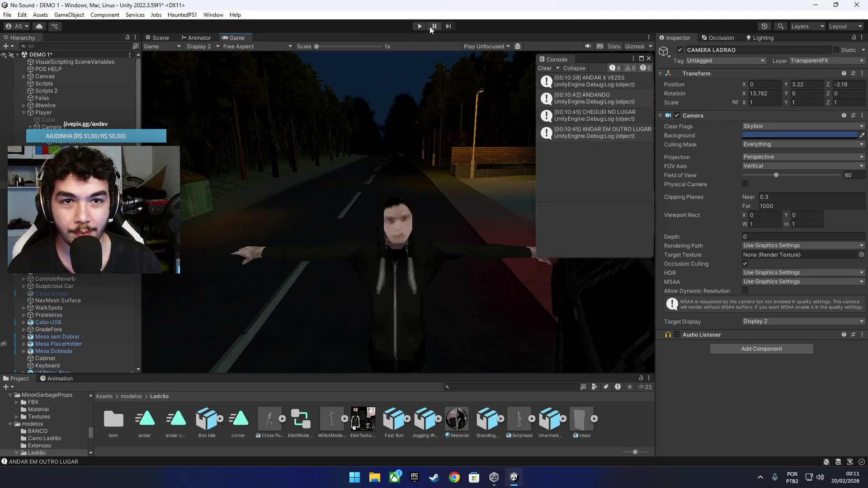
Step: Run the thief test in play mode, stop it, and return to the Scene view
left_click(420, 27)
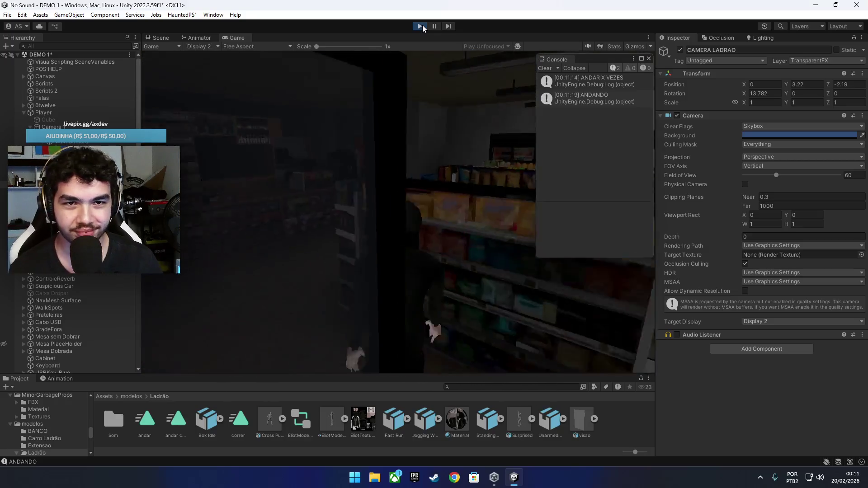
left_click(422, 25)
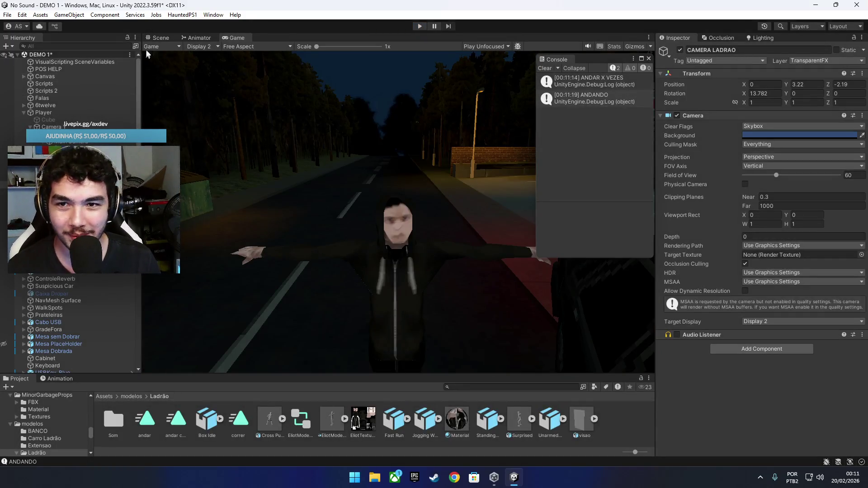
left_click(161, 37)
Step: Orbit the Scene view around the car and the thief, then start the play test again
left_click_drag(217, 74, 418, 194)
left_click_drag(242, 119, 398, 158)
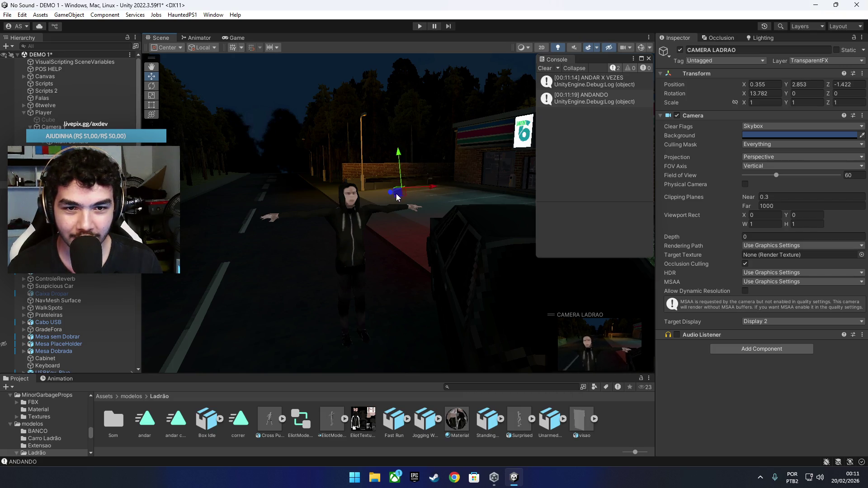
left_click(420, 27)
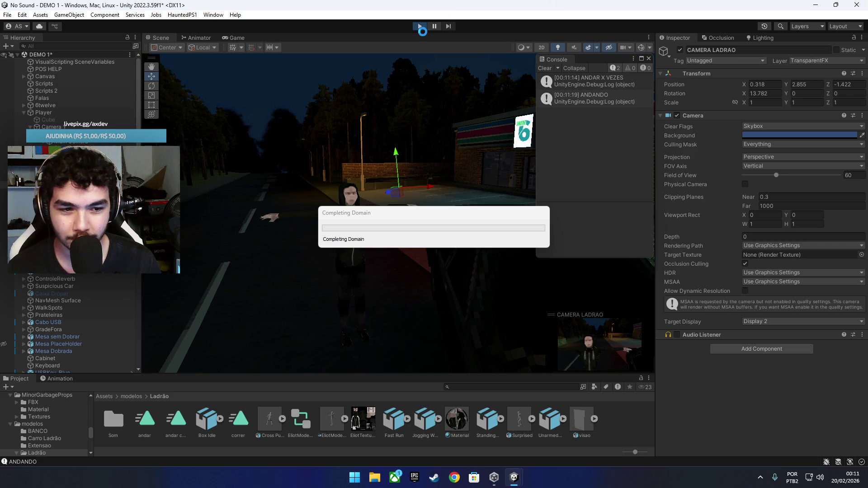
Step: Show the running Game view and dock the Console over the Inspector beside the thief's RUNSPEED variable
left_click(238, 40)
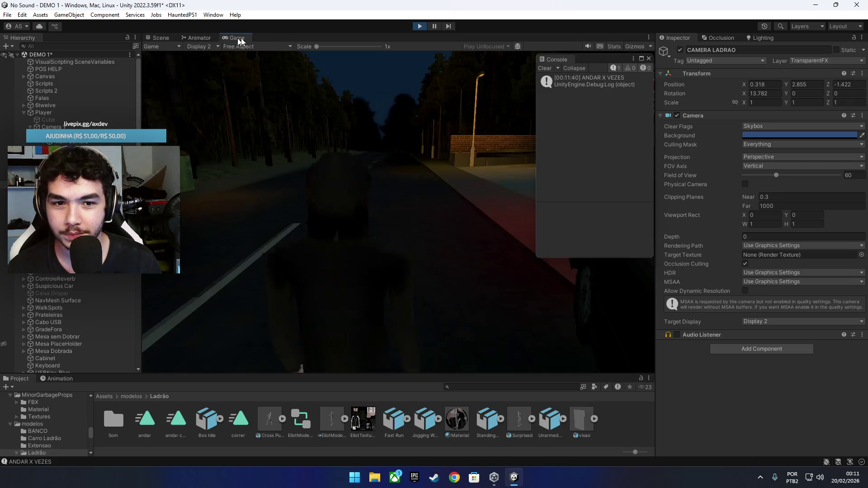
left_click_drag(604, 64, 729, 59)
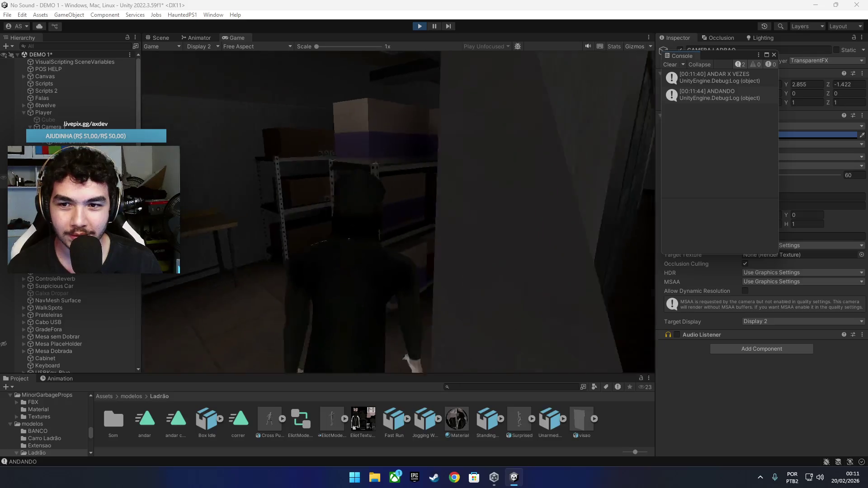
scroll(741, 383, "down", 5)
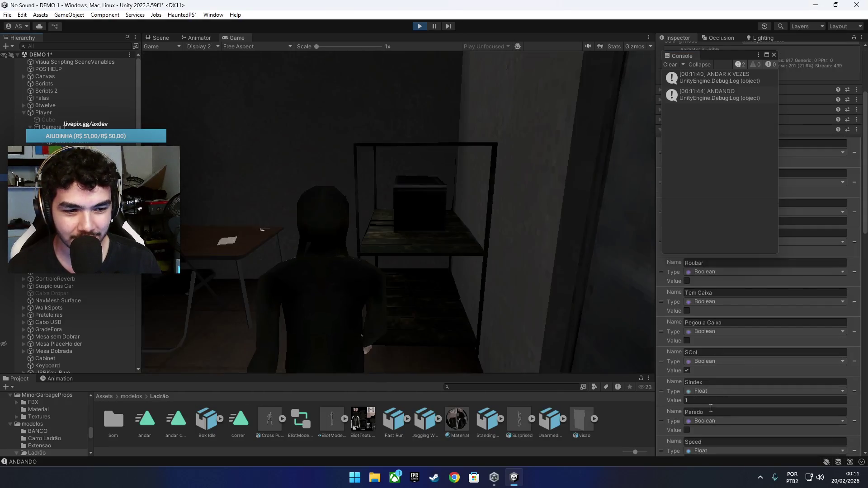
scroll(704, 422, "down", 5)
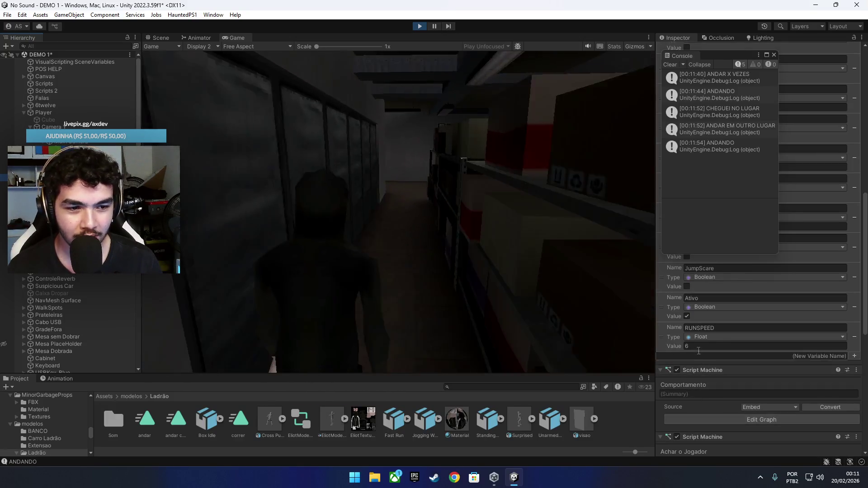
left_click(698, 349)
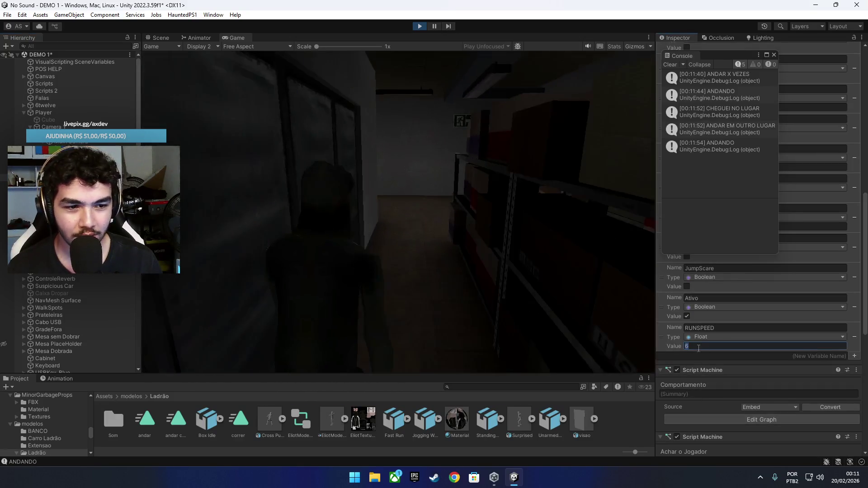
scroll(702, 348, "up", 2)
scroll(700, 330, "up", 4)
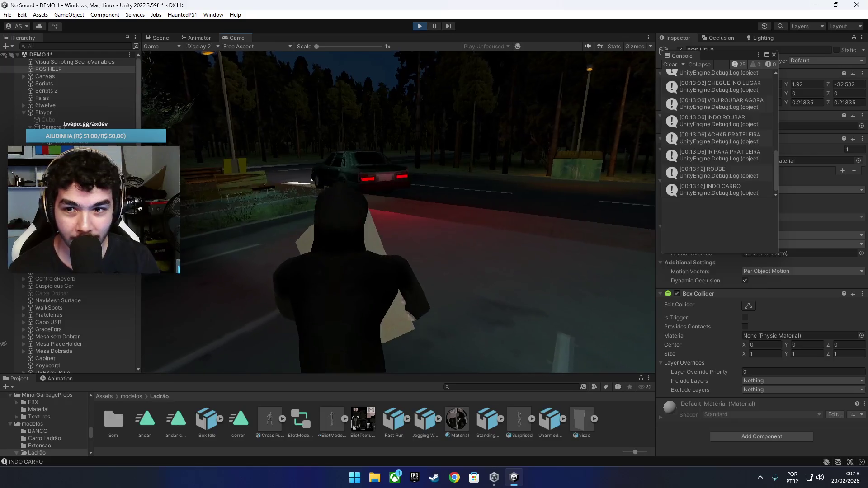
Step: Set the thief's Speed variable to 5 and select POS HELP in the Hierarchy
scroll(736, 365, "down", 10)
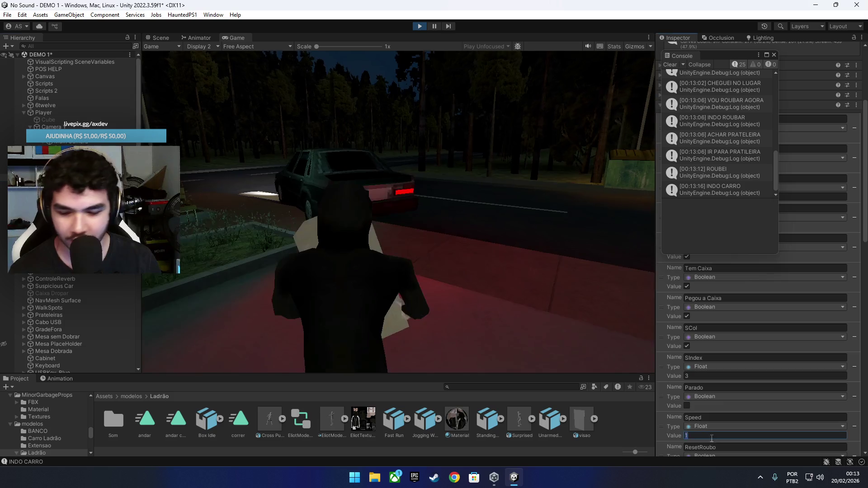
type("5")
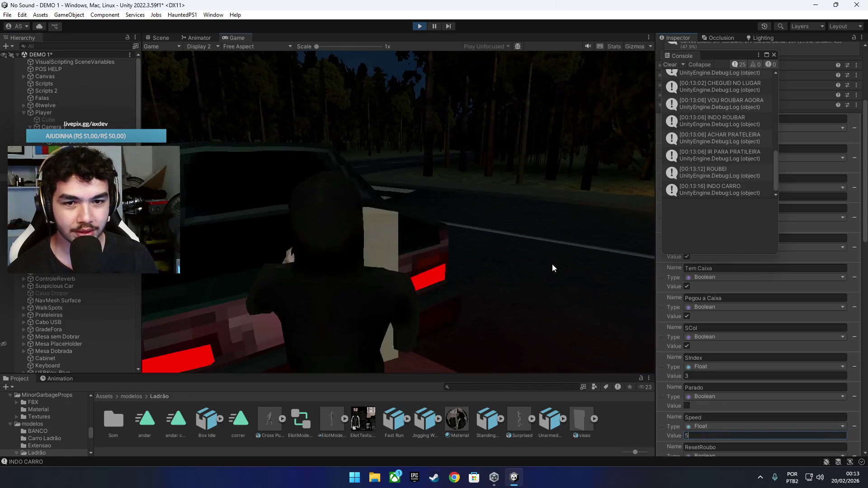
left_click(63, 71)
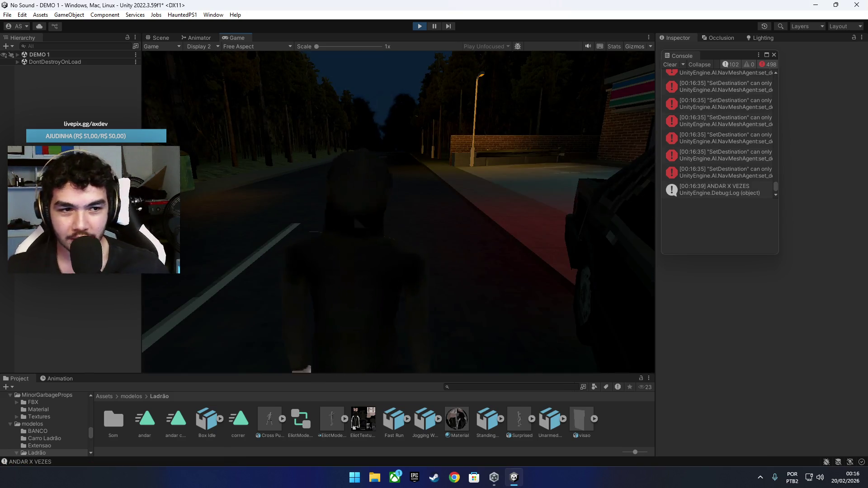
Step: Clear all messages from the Console window
left_click(669, 64)
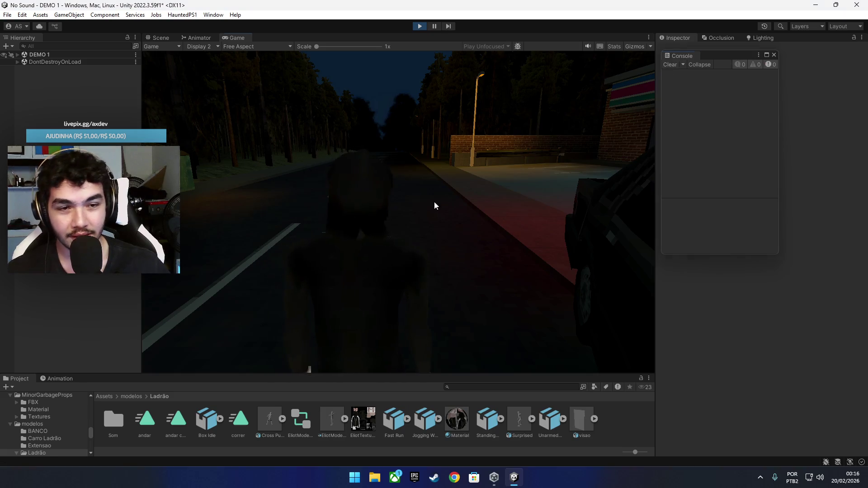
Step: Focus the Game view and turn the game camera with W to watch the thief
left_click(434, 202)
key("w")
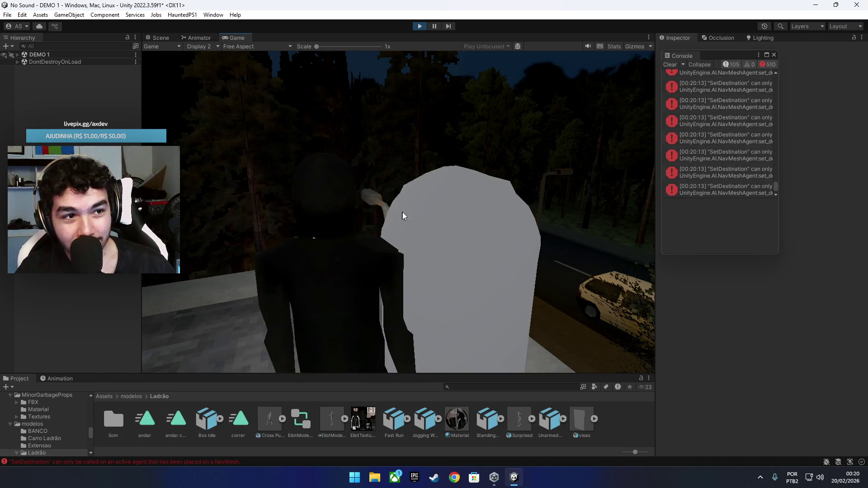
Step: Clear the NavMesh errors from the Console, then stop the play test
left_click(670, 65)
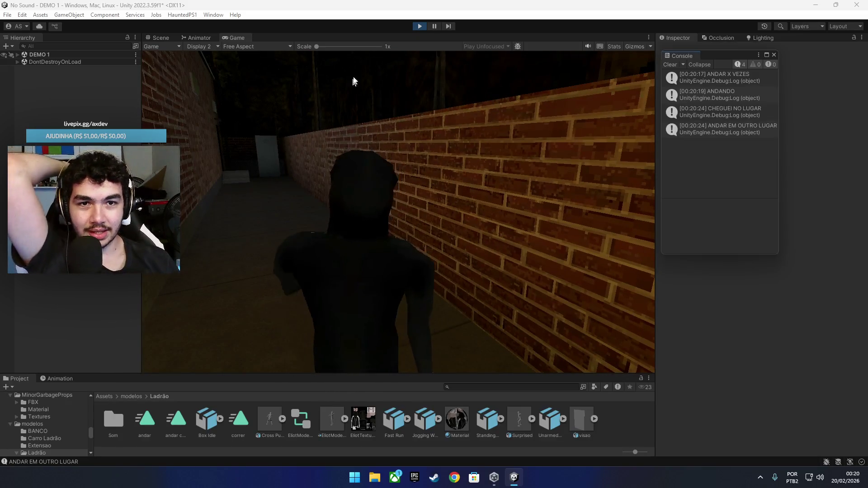
left_click(416, 29)
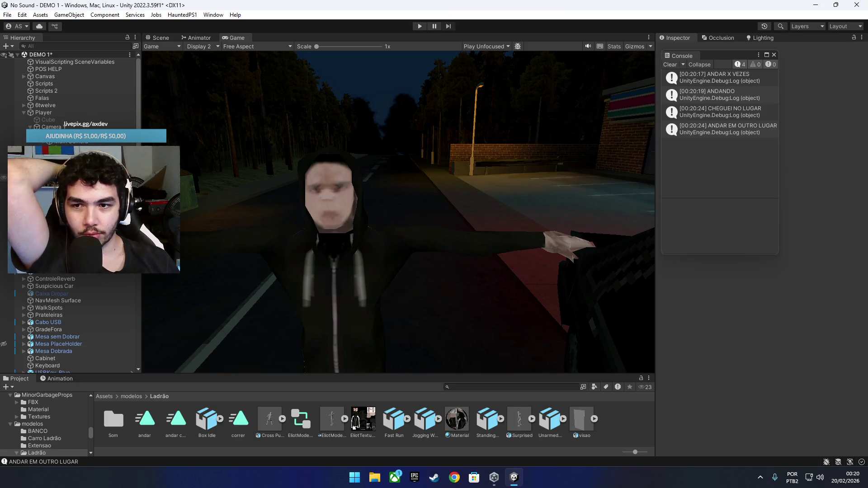
Step: Review the thief's Speed, QTD and RUNSPEED variables, select POS HELP, and restart play mode
scroll(773, 416, "down", 10)
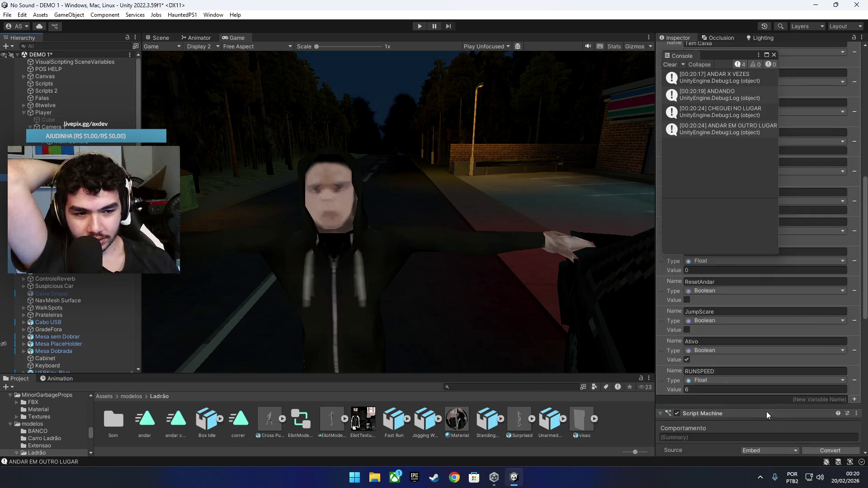
scroll(734, 303, "up", 2)
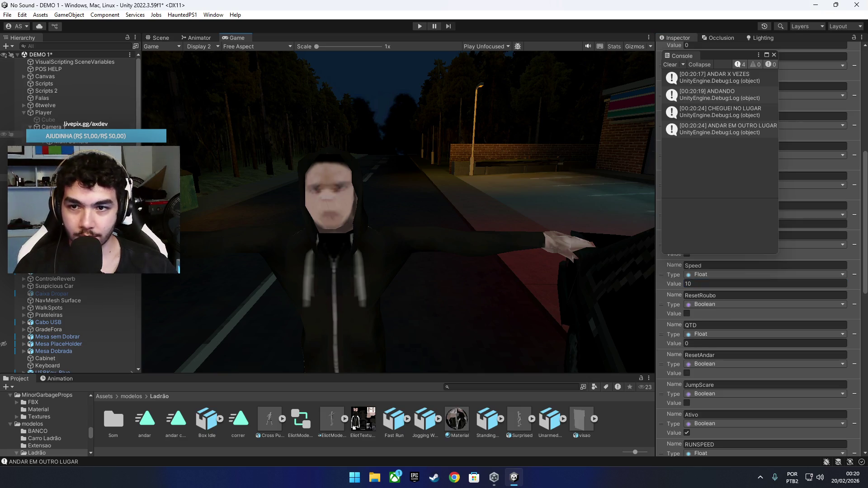
left_click(62, 71)
left_click(419, 26)
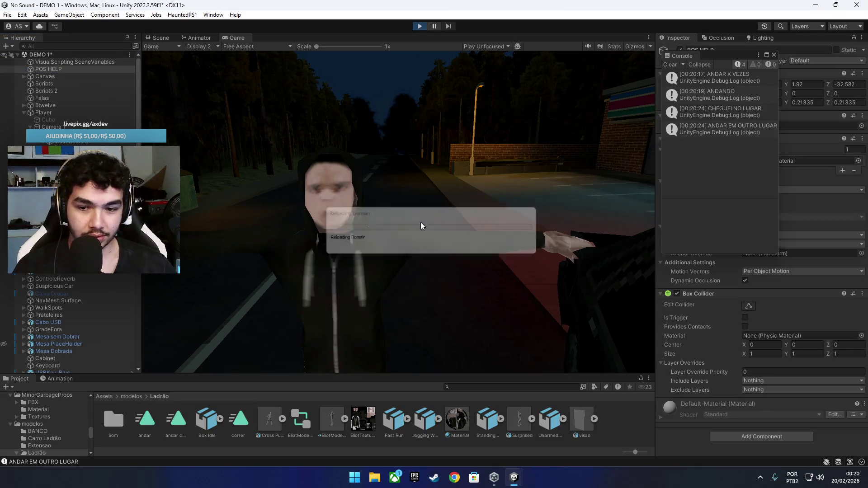
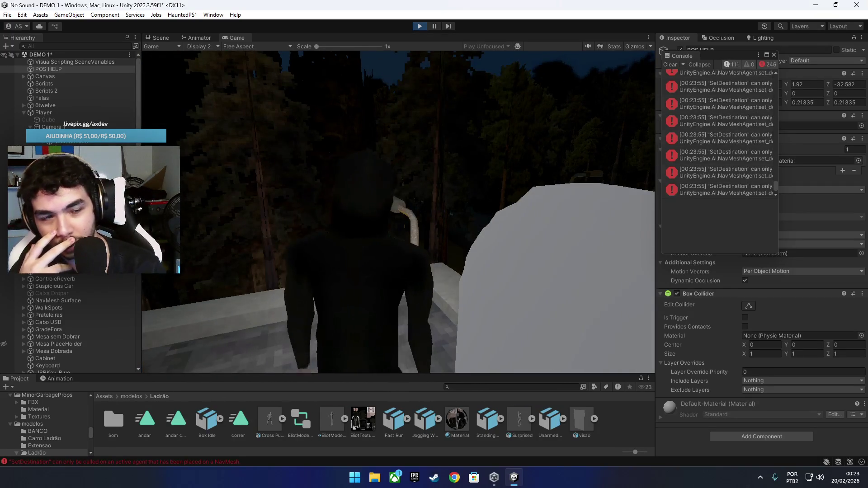
Step: Clear the SetDestination errors from the Console in Play mode, and again after they return
left_click(672, 65)
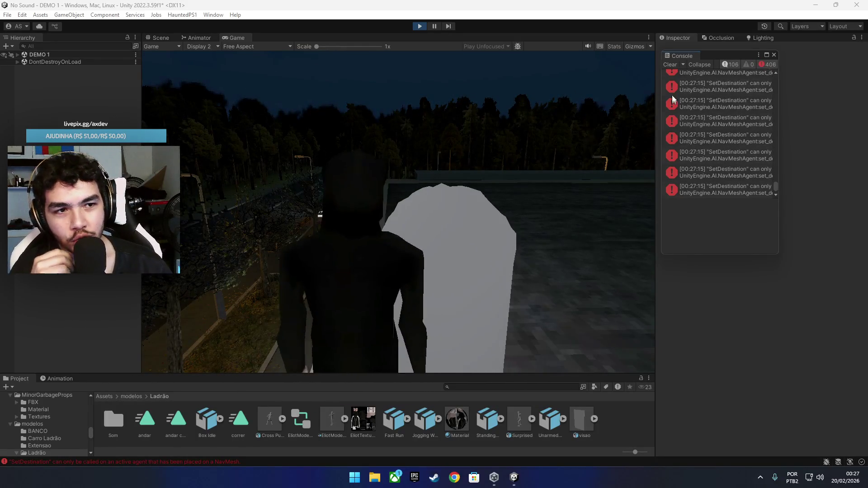
left_click(669, 65)
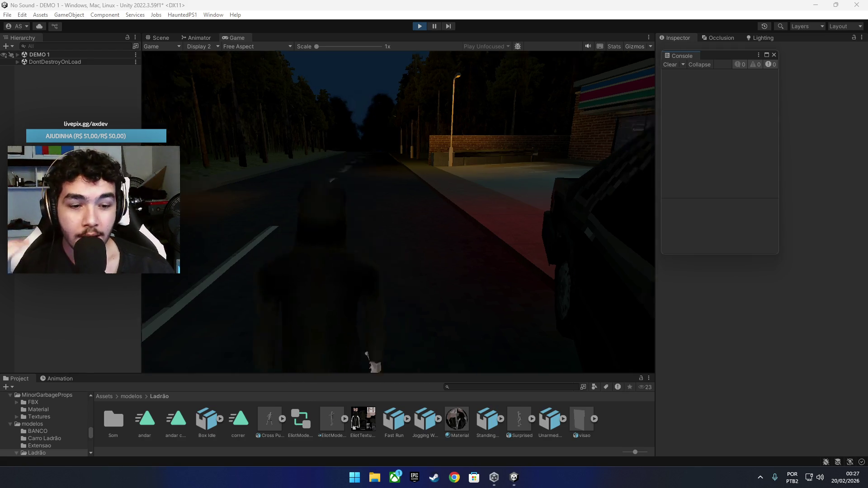
key("w")
key("a")
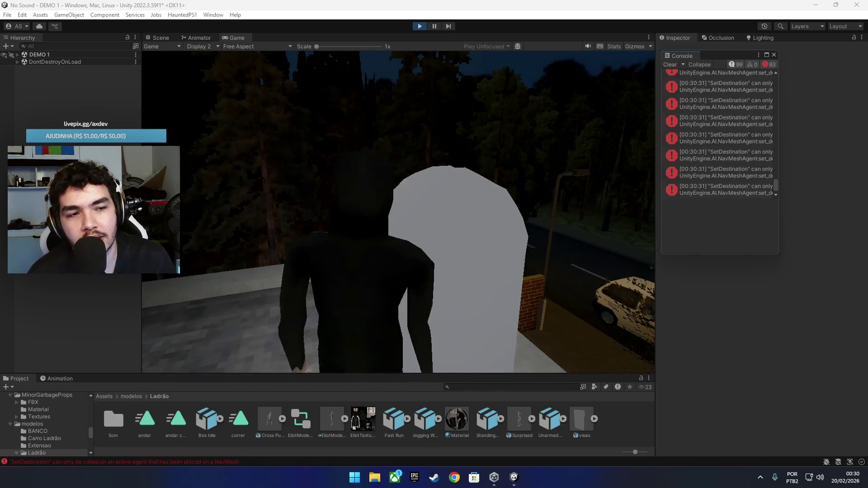
left_click(673, 65)
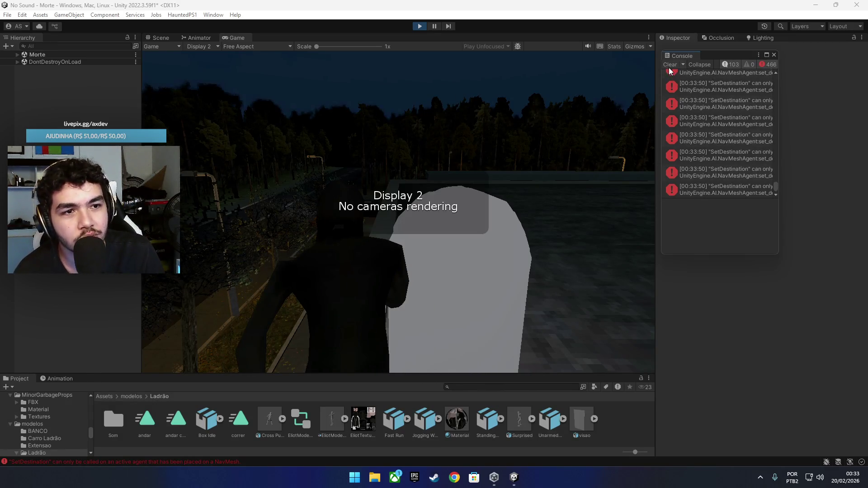
Step: Empty the Console and put focus back into the running DEMO 1 game view
left_click(669, 65)
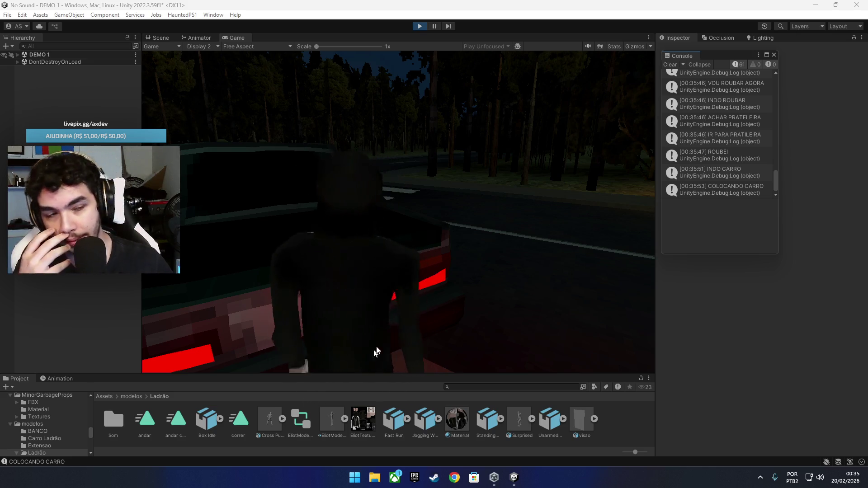
left_click(530, 300)
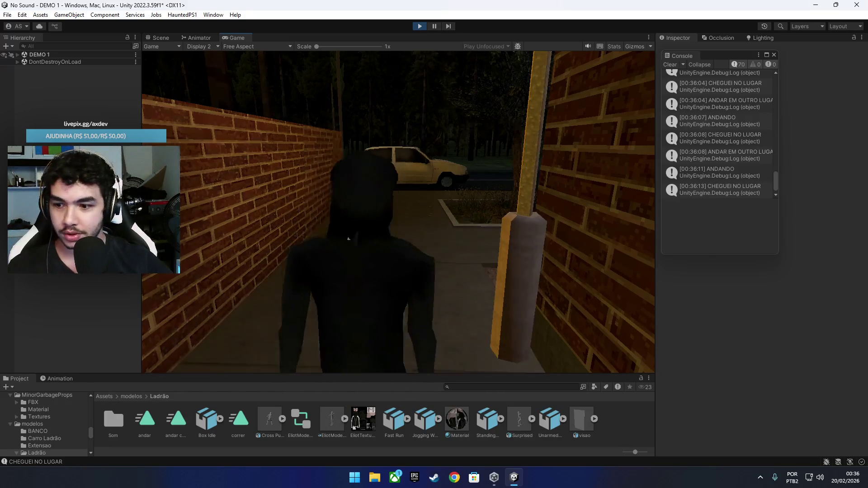
key("super")
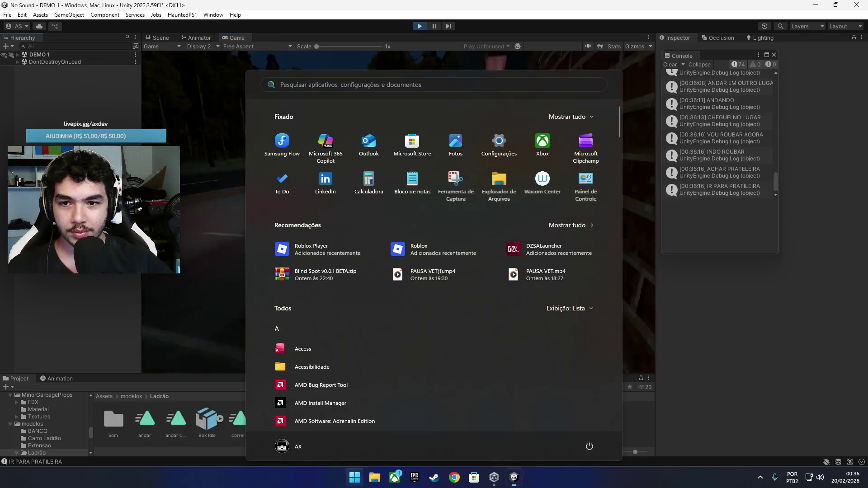
right_click(105, 206)
key("super+v")
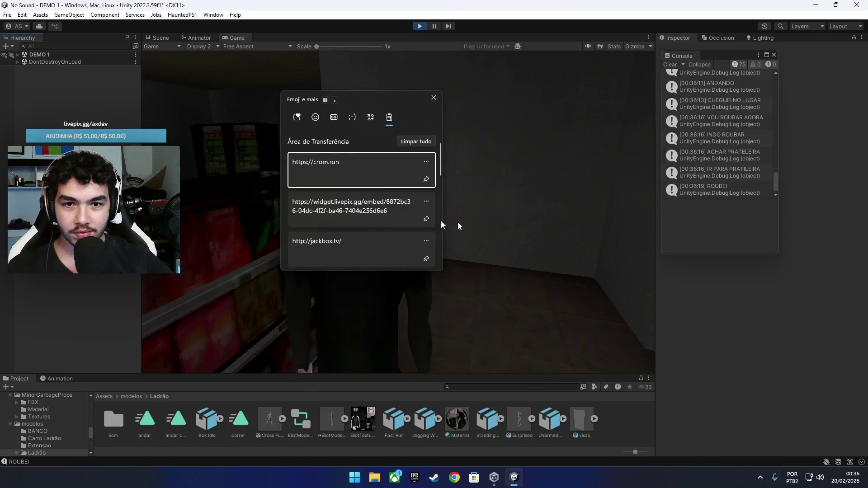
left_click(427, 180)
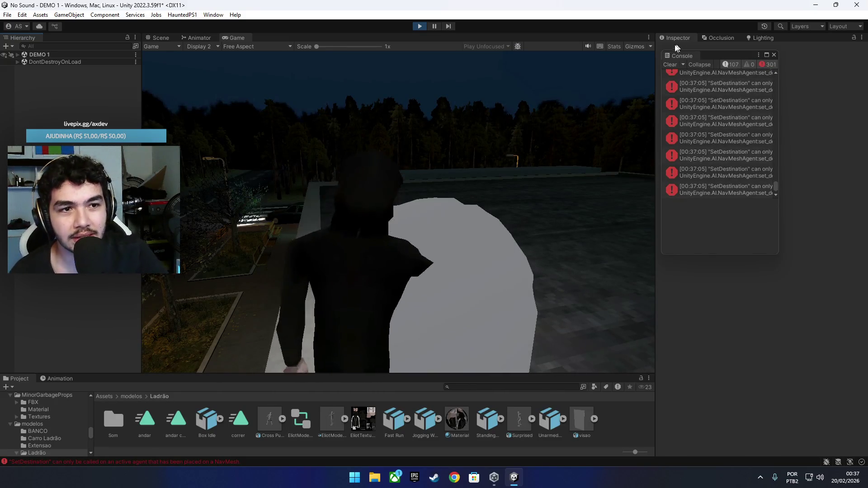
Step: Clear the repeated SetDestination error messages from the Console while the game runs
left_click(669, 67)
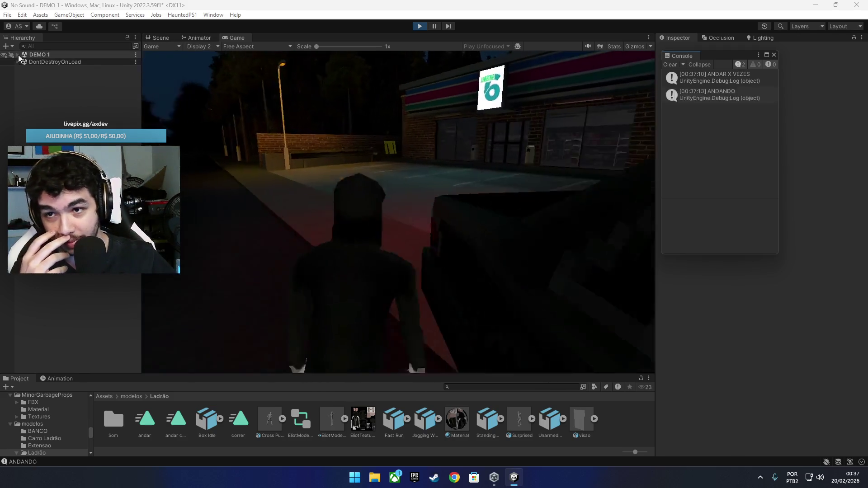
Step: In the Scene view, expand DEMO 1 in the Hierarchy and select the POS HELP object
left_click(165, 38)
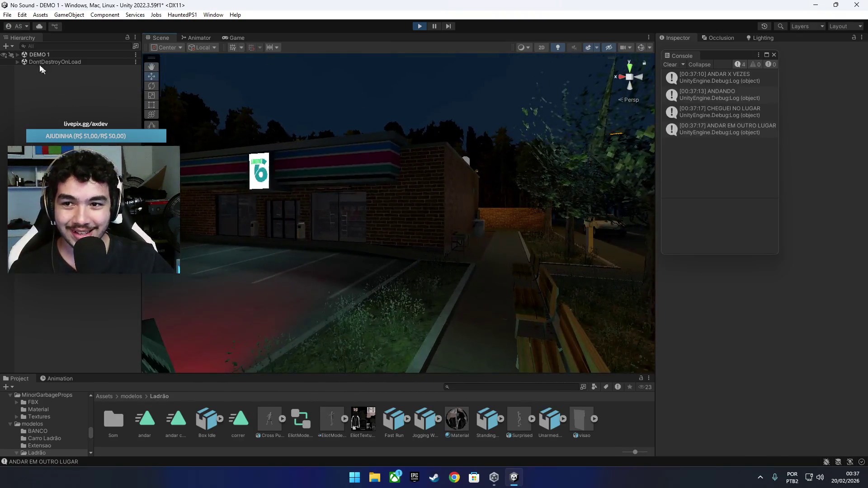
left_click(18, 55)
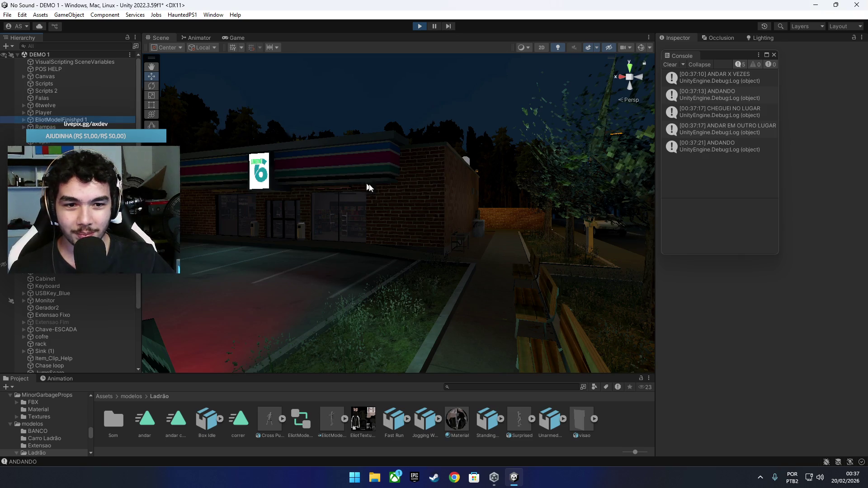
scroll(723, 380, "down", 8)
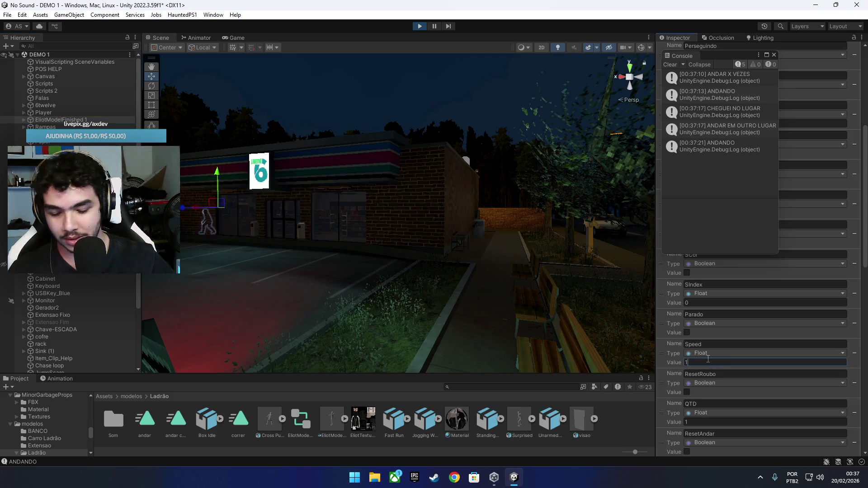
left_click(67, 69)
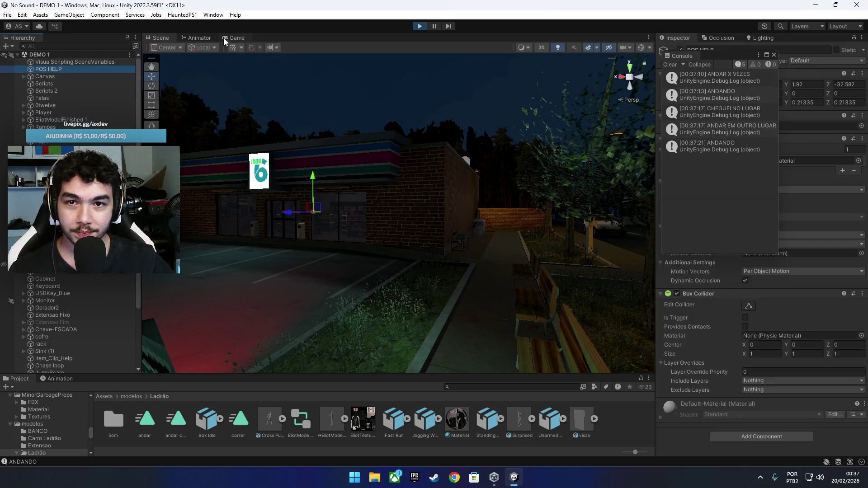
Step: Return to the Game view showing the Display 1 camera
left_click(228, 37)
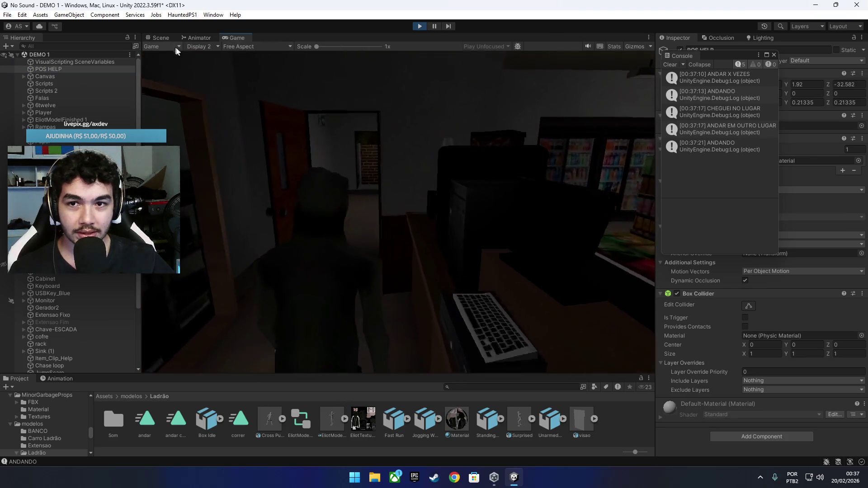
left_click(199, 46)
left_click(211, 55)
Step: Walk the player with W through the store and down the brick alley toward the car, then view the Scene
left_click(281, 129)
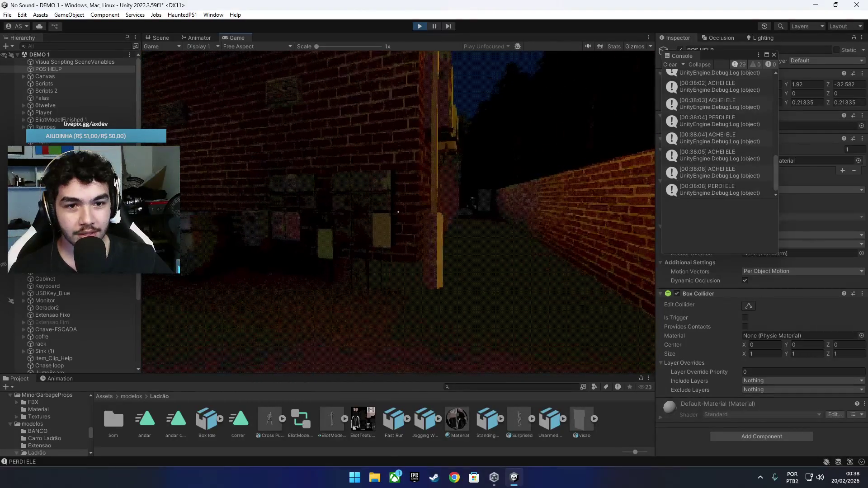
key("w")
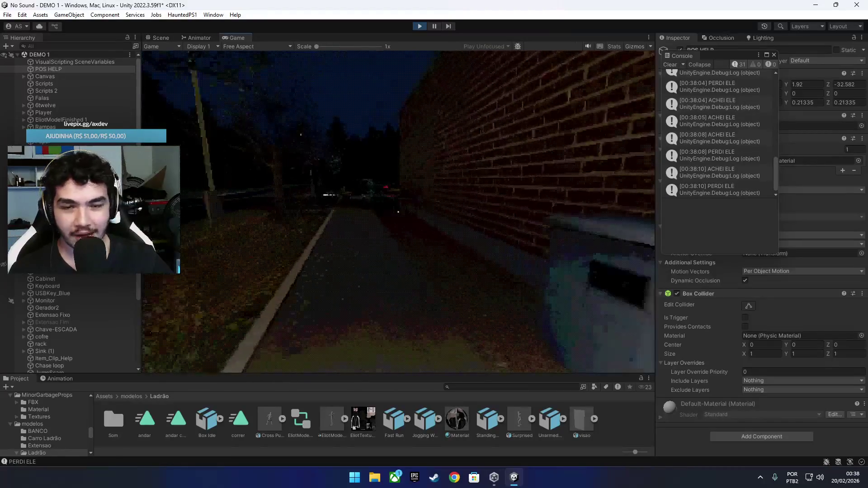
key("w")
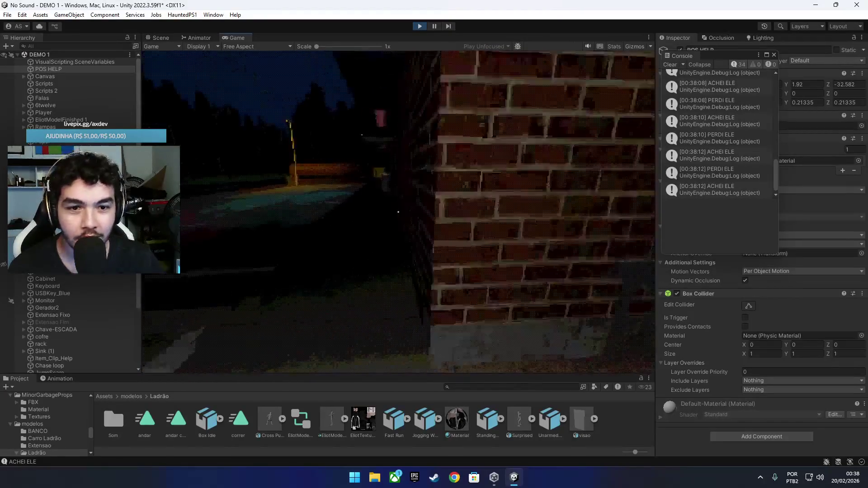
key("w")
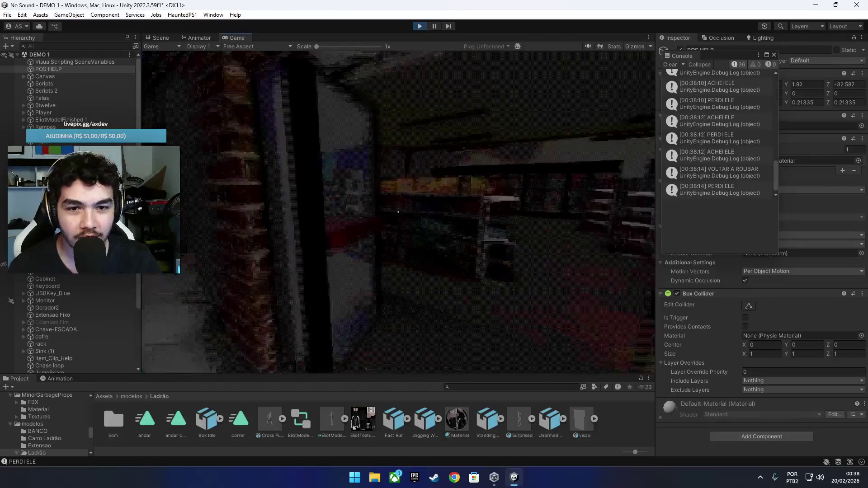
key("w")
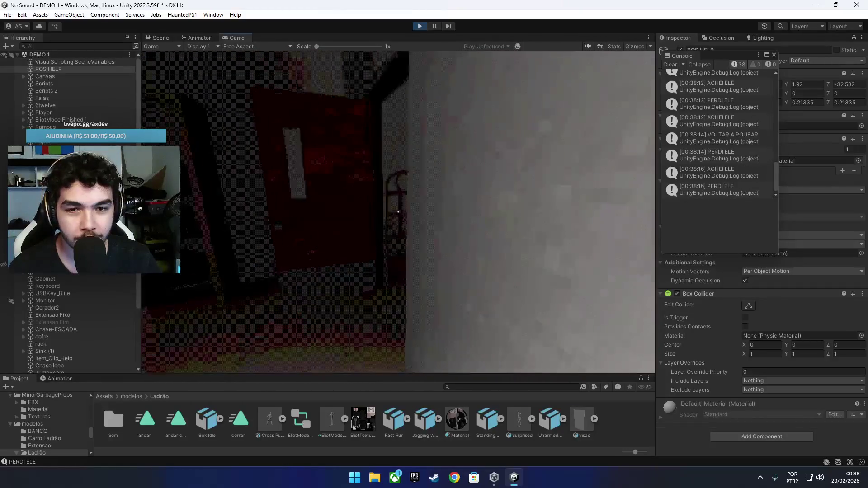
key("w")
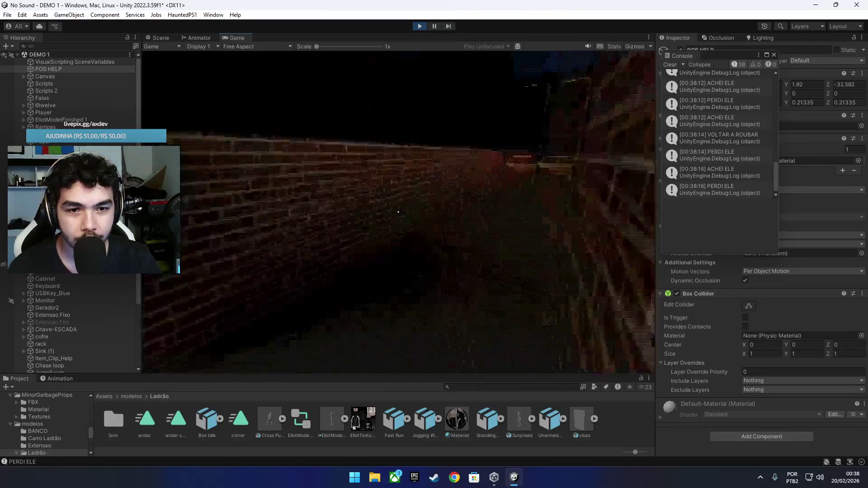
key("w")
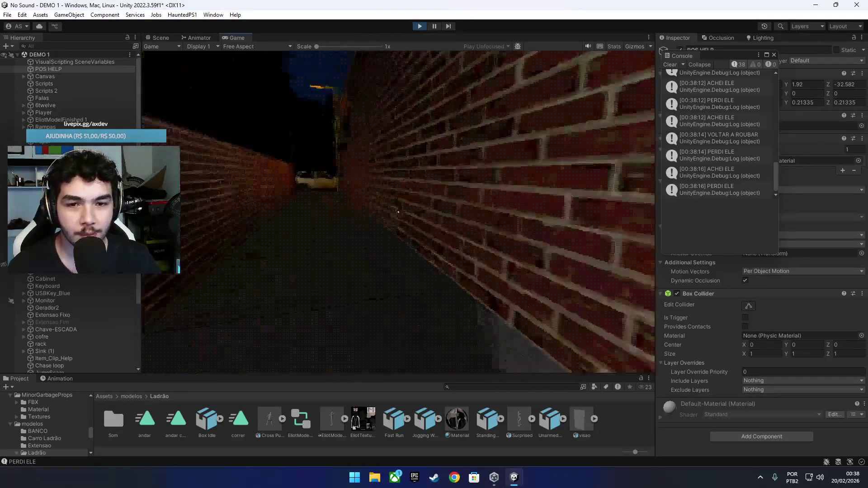
key("w")
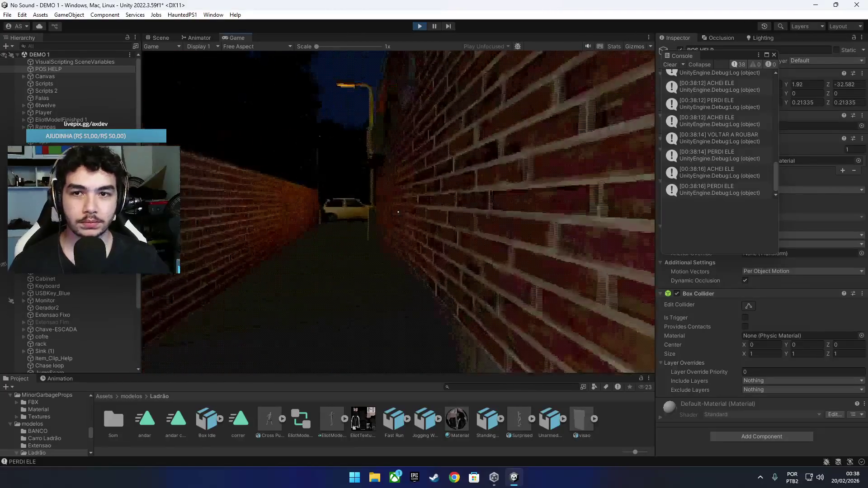
left_click(161, 38)
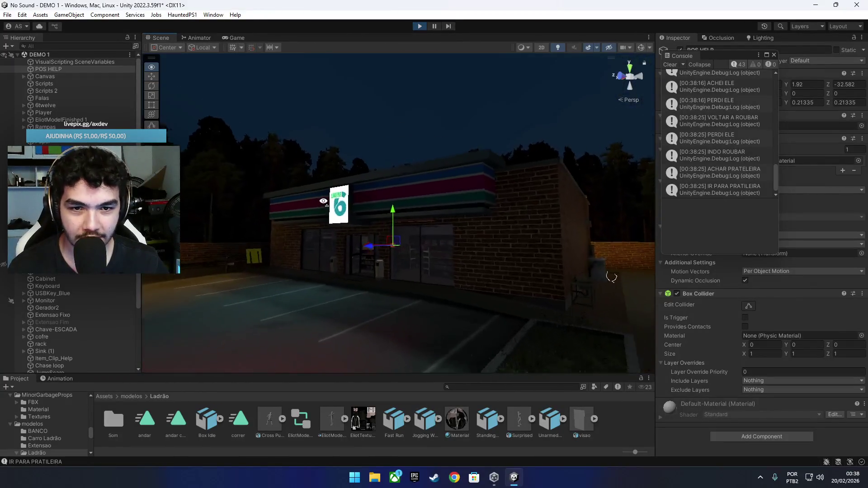
Step: Fly the Scene camera over, select the Player capsule and frame it
mouse_move(323, 201)
left_mouse_down()
mouse_move(384, 223)
mouse_move(268, 231)
mouse_move(533, 248)
left_mouse_up()
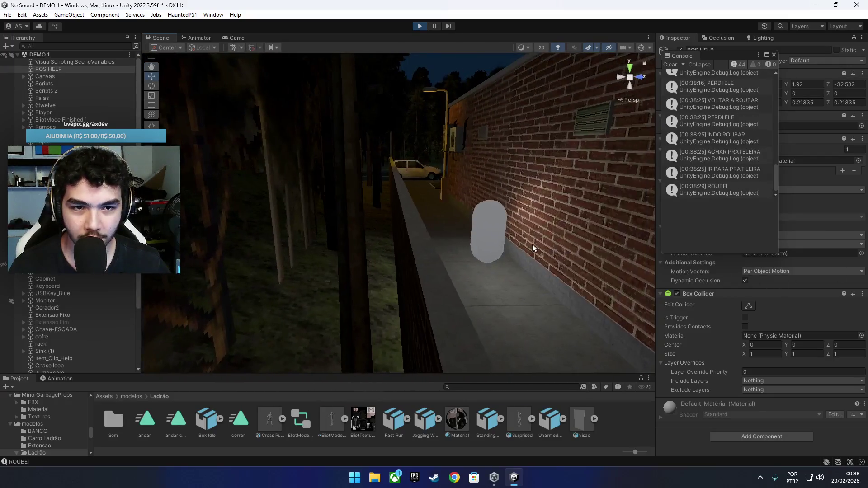
left_click(492, 219)
key("shift+f")
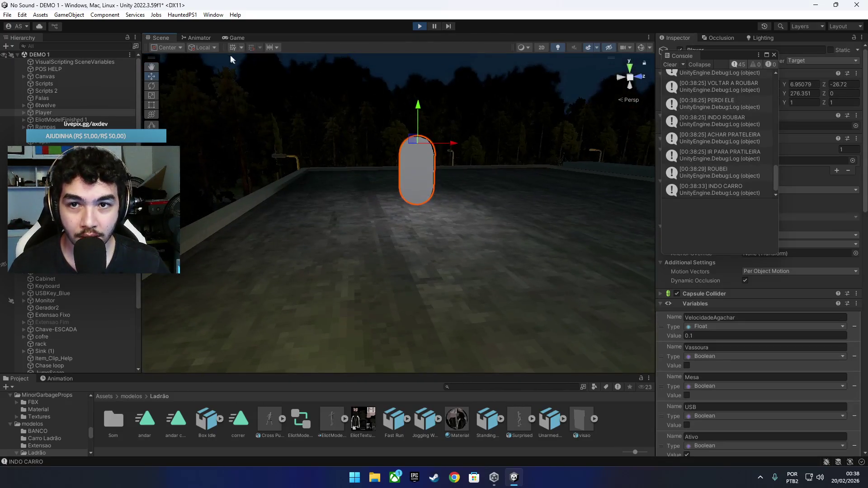
Step: Go back to the Game view with POS HELP selected and the target display list open
left_click(234, 38)
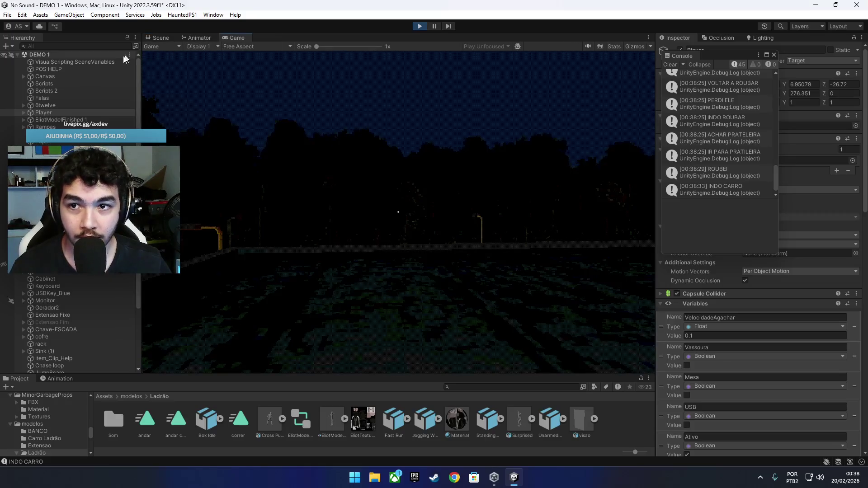
left_click(105, 69)
left_click(208, 47)
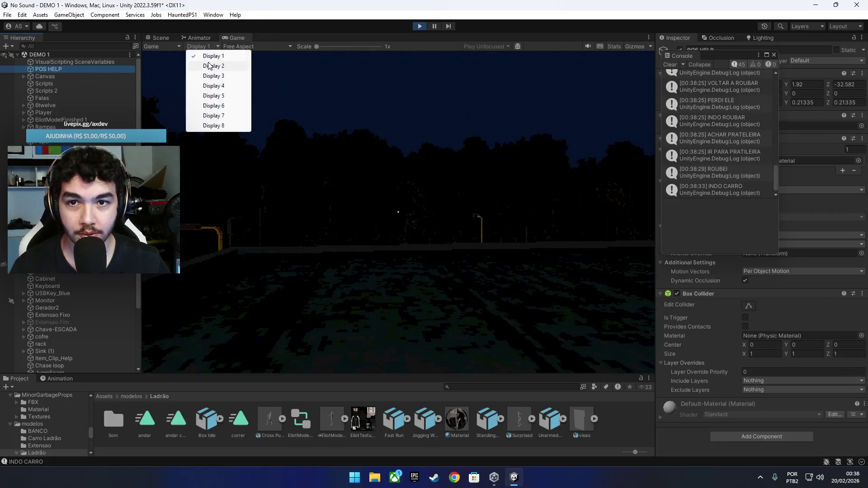
Step: View the Display 2 camera and set EliotModelFinished 1's Animator Speed parameter to 10
left_click(209, 66)
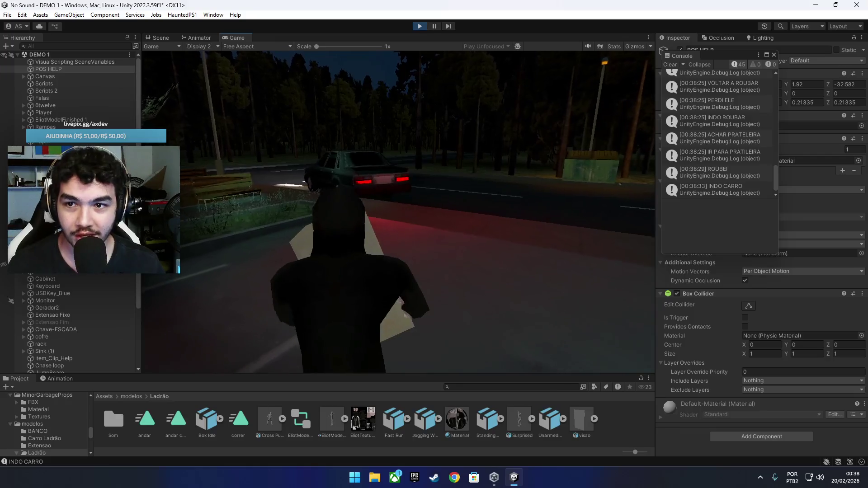
left_click(59, 120)
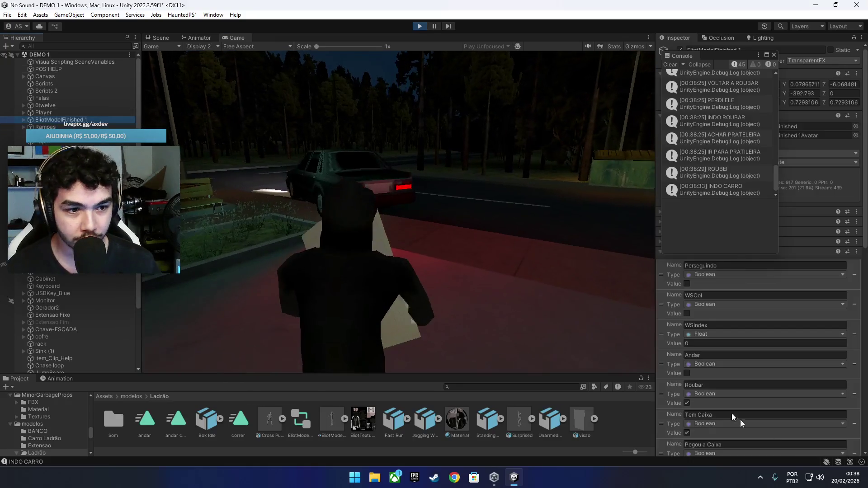
scroll(732, 413, "down", 5)
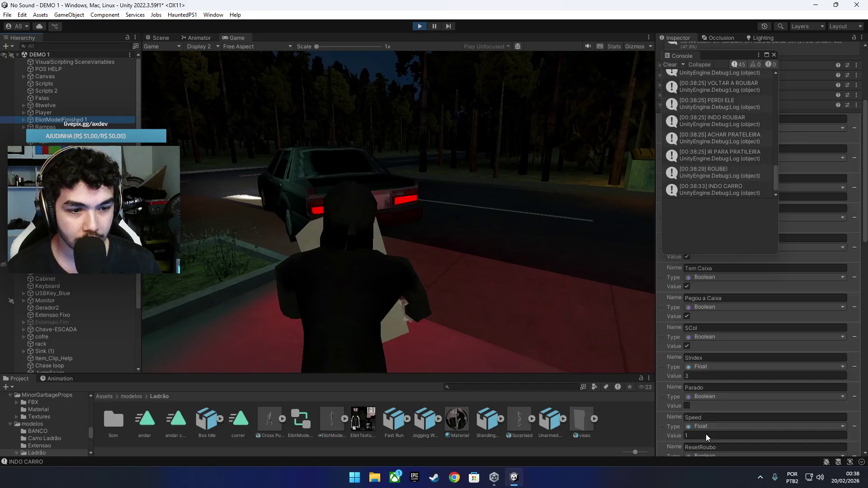
left_click(706, 436)
type("10")
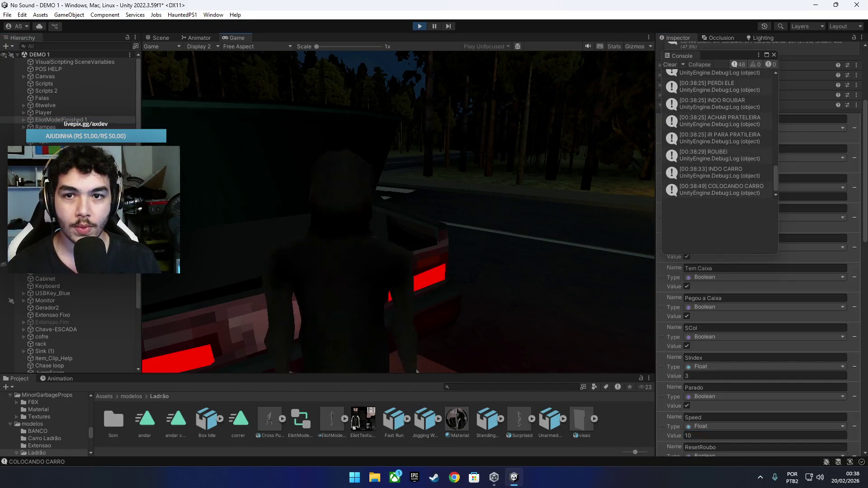
left_click(66, 70)
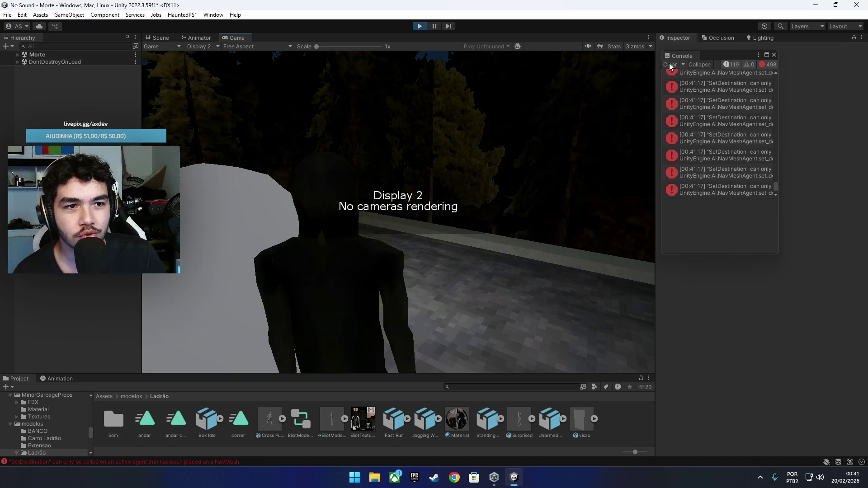
Step: Clear the SetDestination errors from the Console after the Morte scene loads
left_click(670, 65)
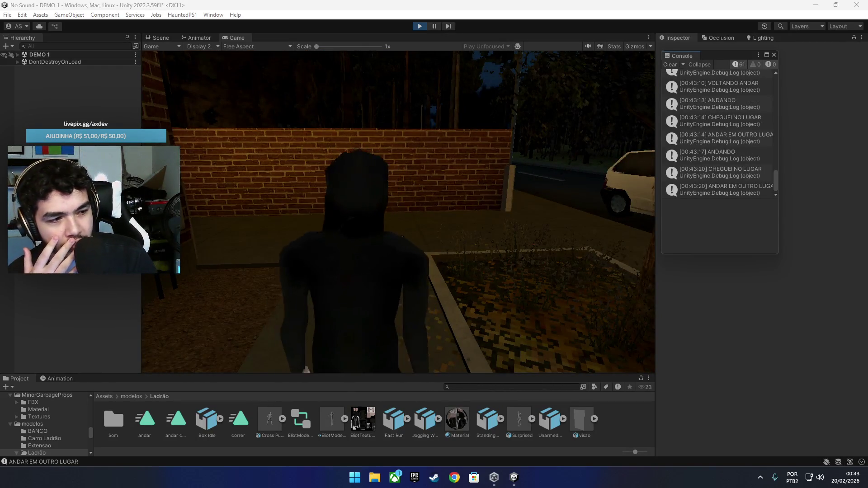
Step: Switch from Unity to the Chrome window with the ChatGPT 'Inspiração Thumbnail Hytale' chat
key("alt+Tab")
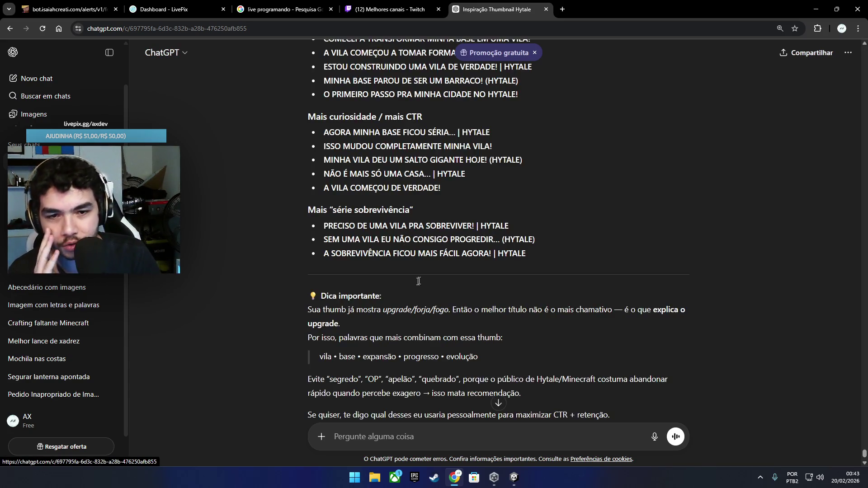
Step: Scroll up to the chat's first message and open the uploaded forge base screenshot full size
scroll(824, 399, "up", 8)
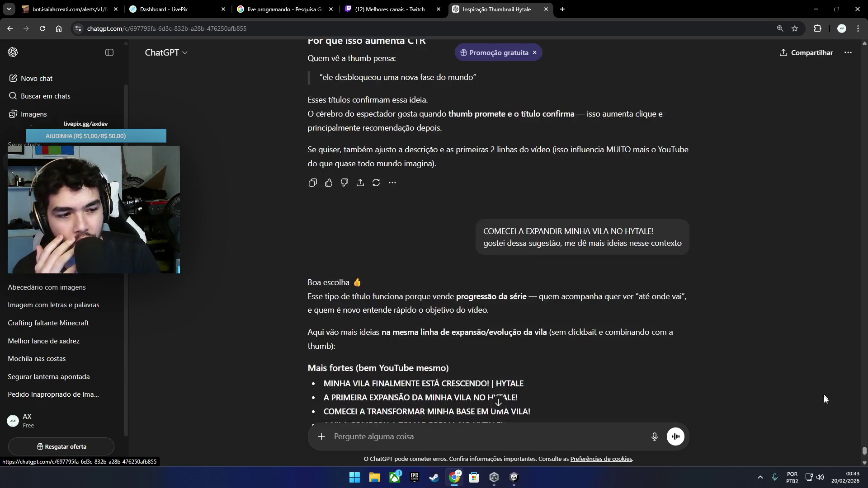
scroll(824, 399, "up", 15)
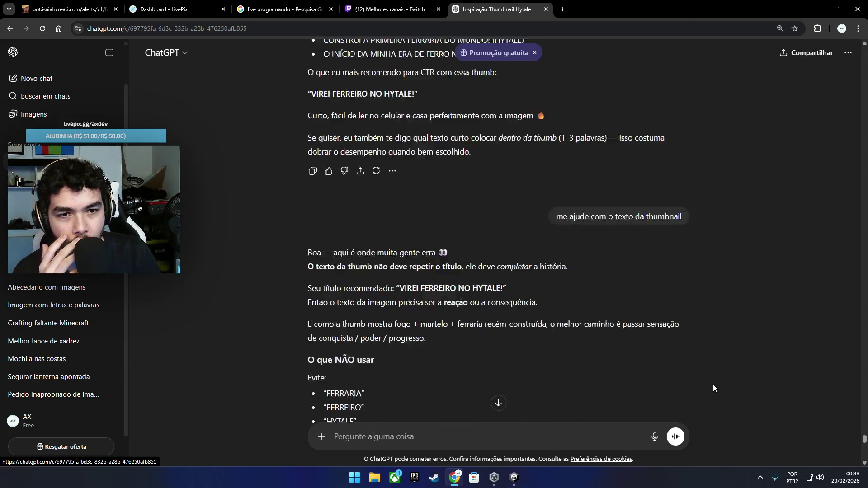
scroll(713, 385, "up", 20)
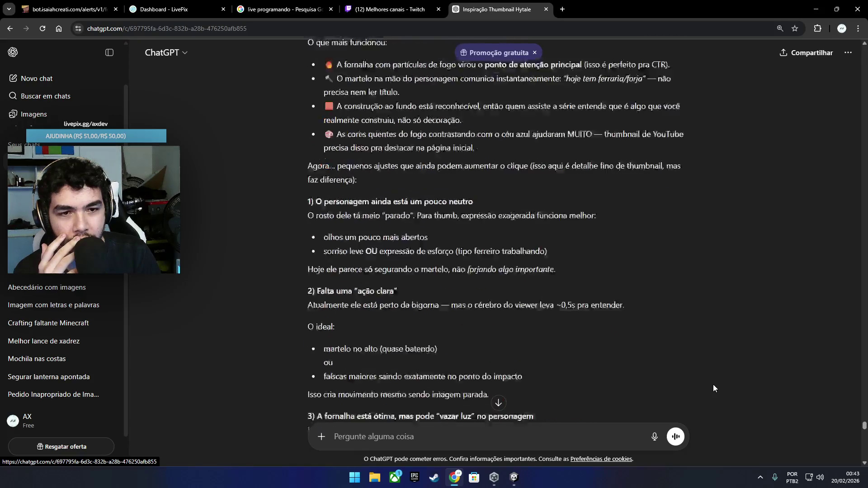
scroll(713, 385, "down", 18)
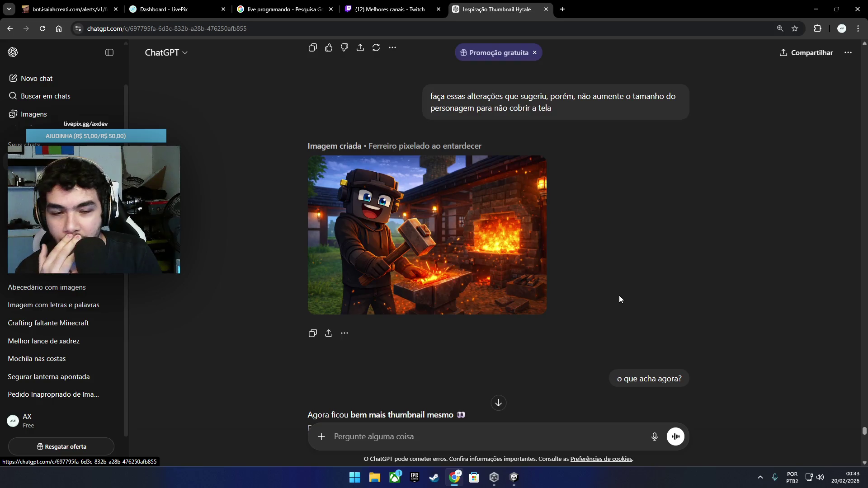
scroll(617, 296, "up", 1)
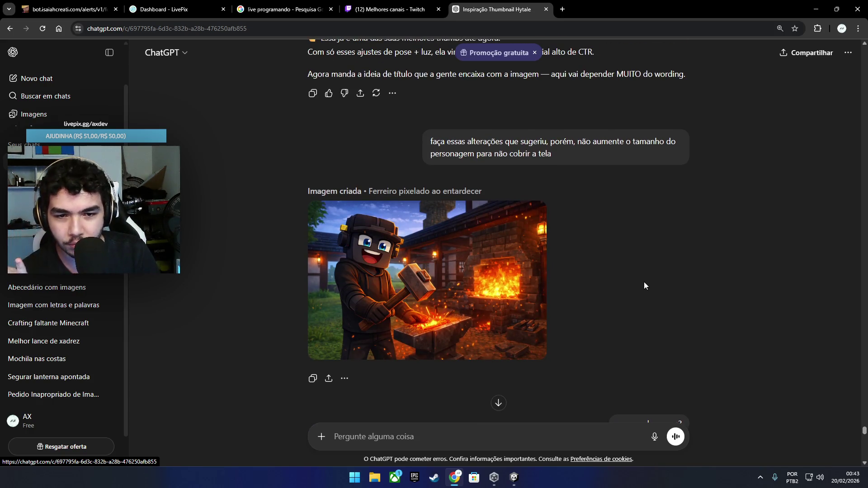
scroll(645, 282, "up", 20)
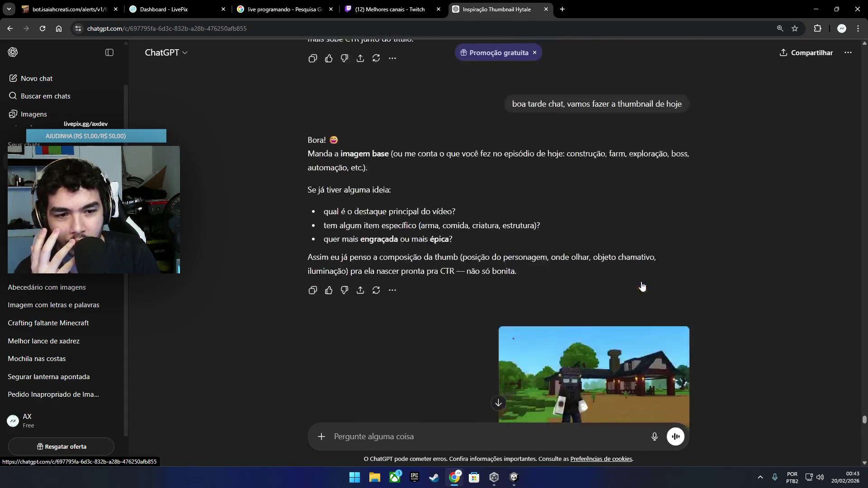
scroll(642, 286, "down", 4)
scroll(651, 262, "up", 2)
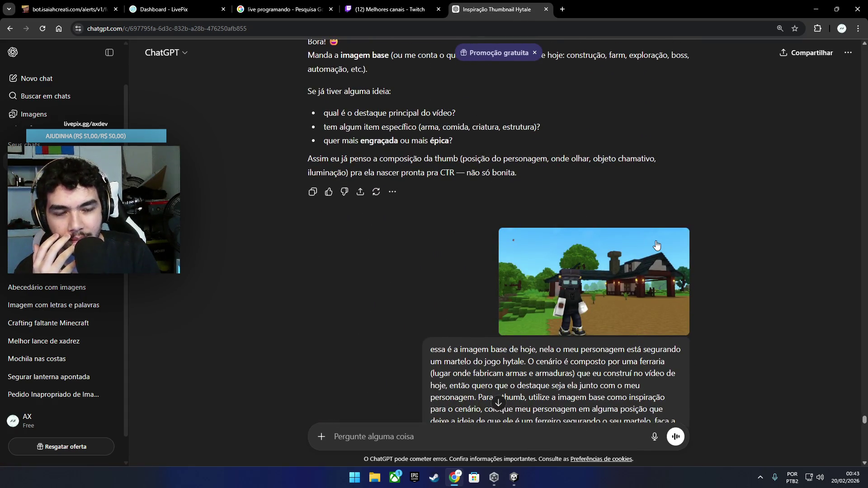
left_click(657, 245)
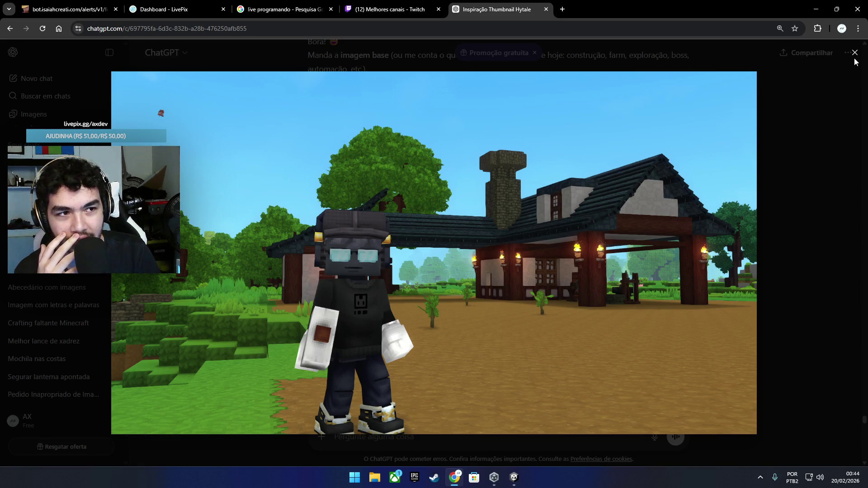
Step: Close the base image viewer and highlight the opening words of the thumbnail request above the blacksmith image
key("Escape")
scroll(456, 164, "down", 4)
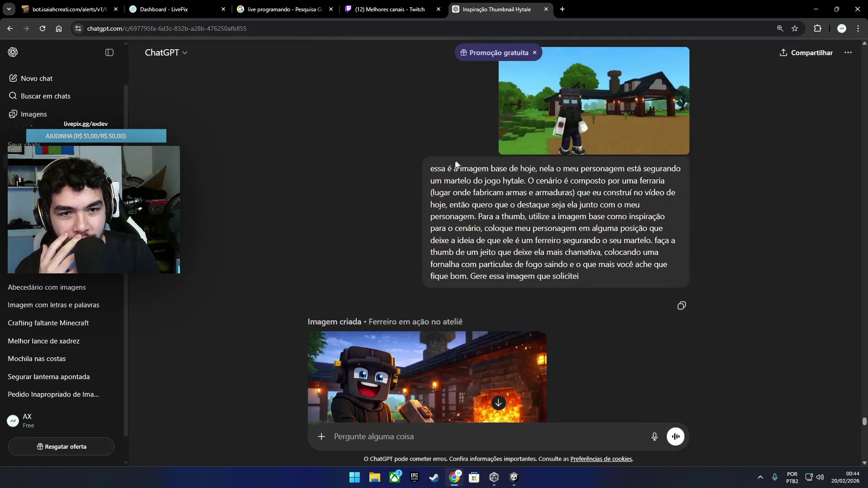
mouse_move(430, 170)
left_mouse_down()
mouse_move(602, 181)
mouse_move(569, 192)
left_mouse_up()
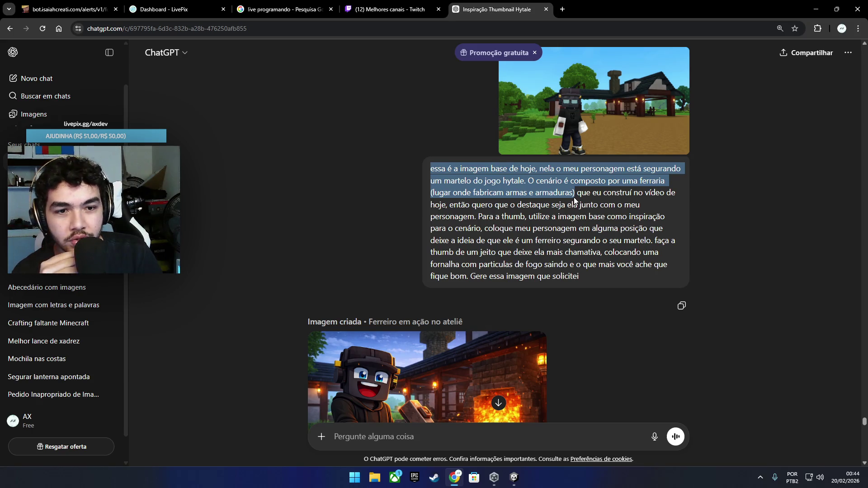
left_click_drag(574, 201, 566, 164)
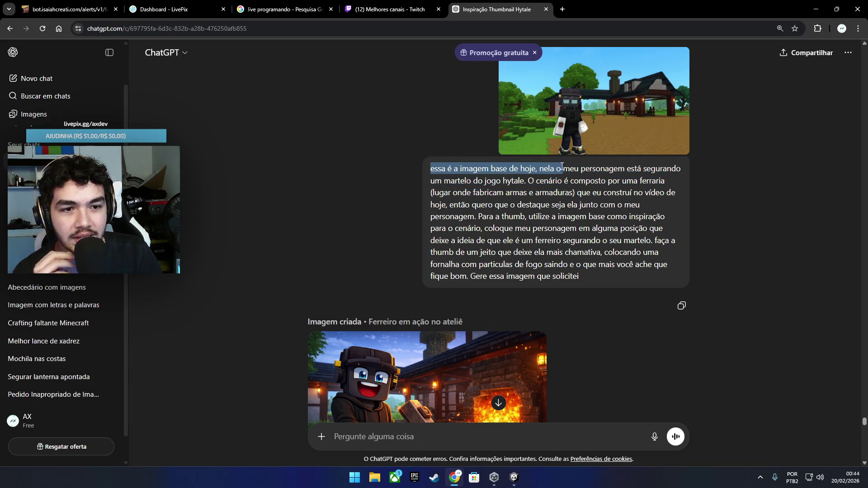
scroll(517, 209, "down", 1)
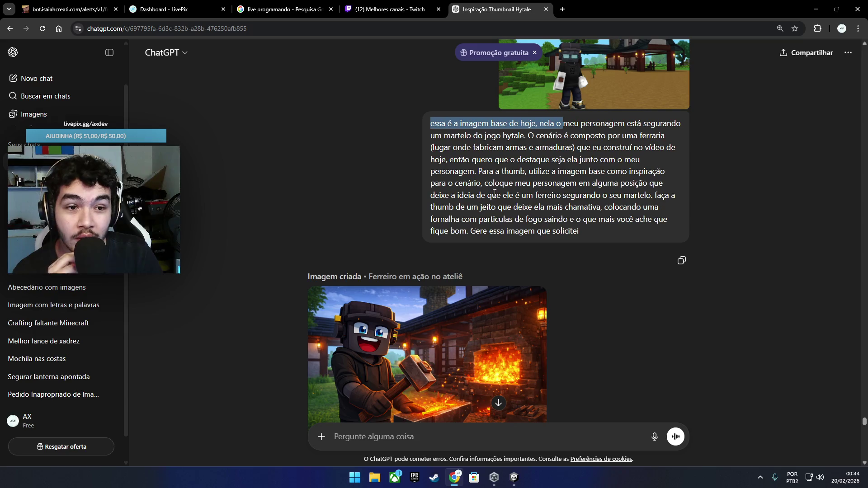
scroll(494, 193, "down", 2)
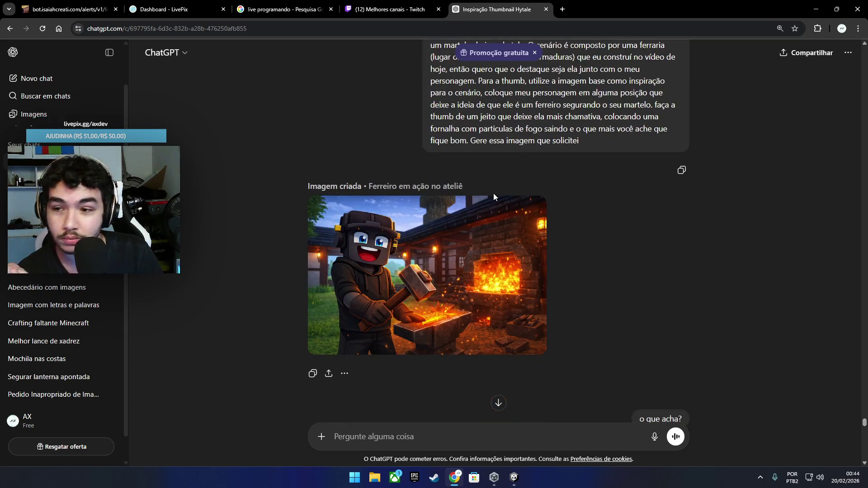
Step: Scroll back through the chat history and enlarge the NOVOS MUNDOS Hytale thumbnail
scroll(493, 193, "down", 2)
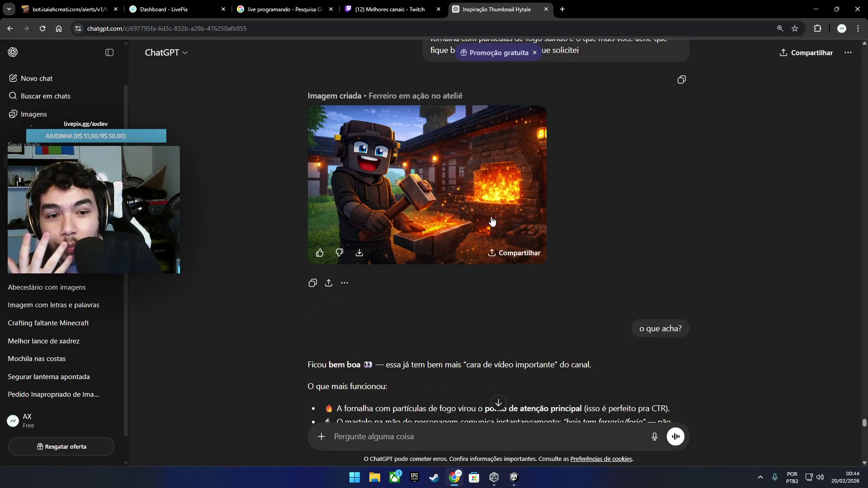
scroll(493, 221, "up", 15)
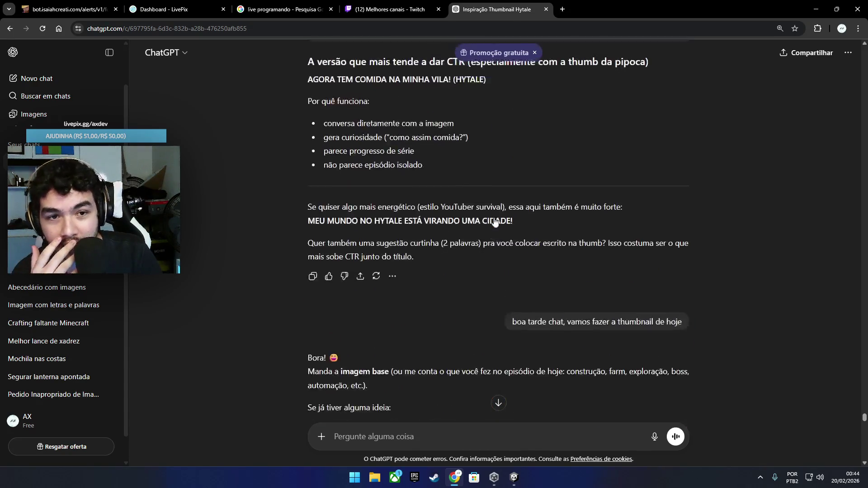
scroll(499, 223, "up", 15)
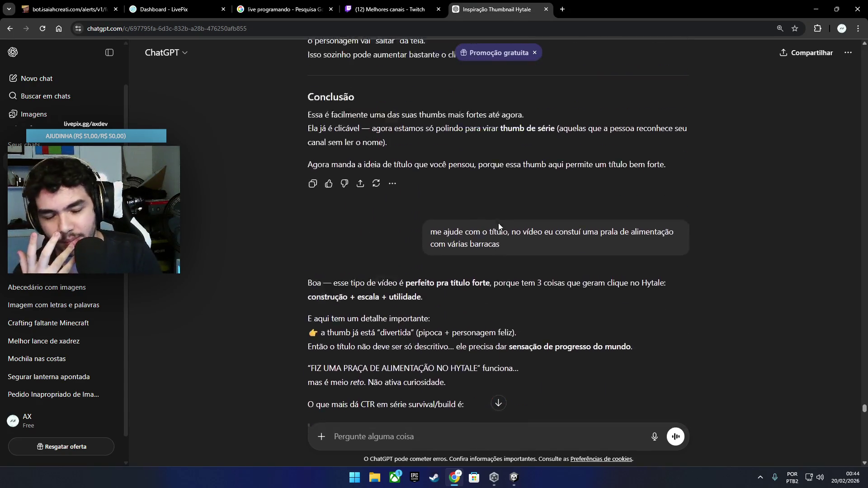
scroll(498, 224, "up", 15)
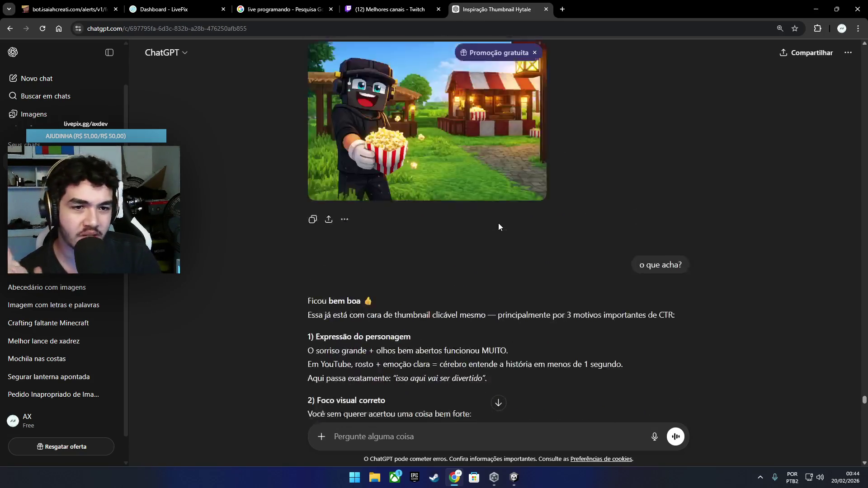
scroll(498, 224, "up", 15)
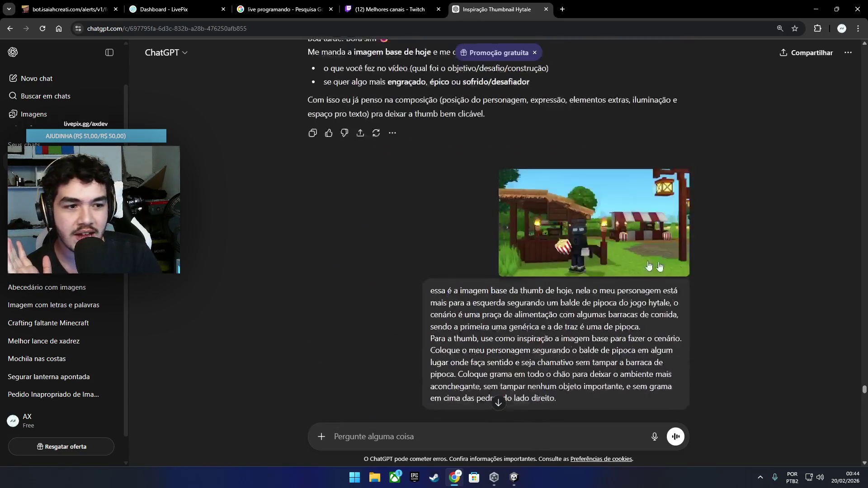
left_click_drag(864, 390, 852, 200)
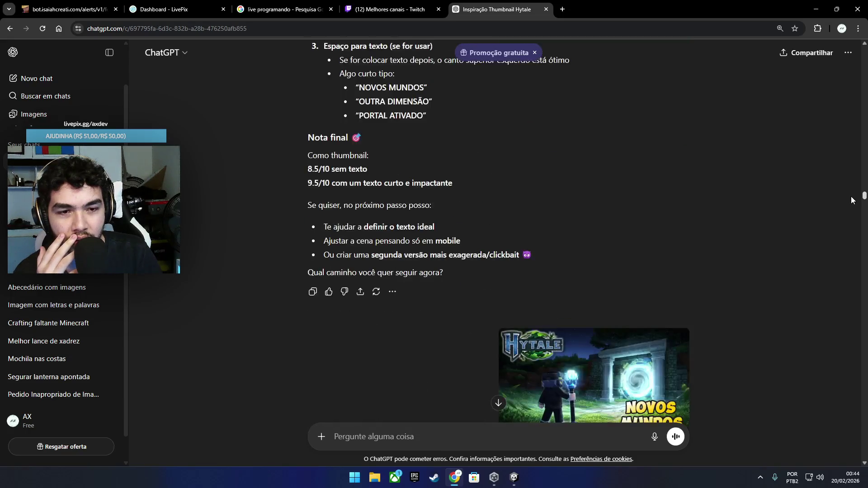
scroll(647, 242, "down", 4)
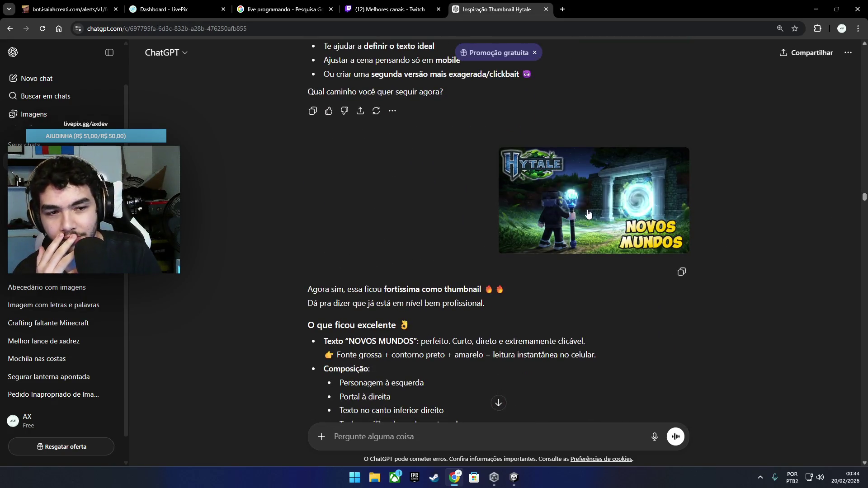
left_click(588, 214)
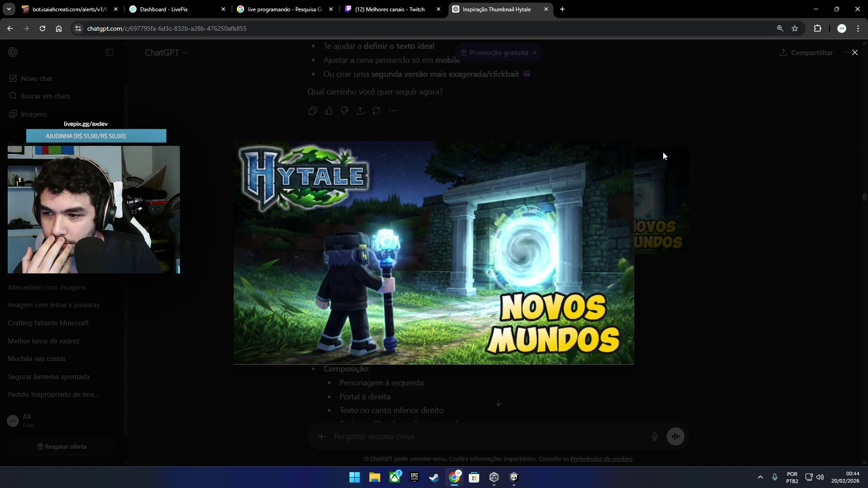
Step: Close the NOVOS MUNDOS preview, then view the portal request's first base image and close it
left_click(679, 247)
scroll(724, 269, "up", 2)
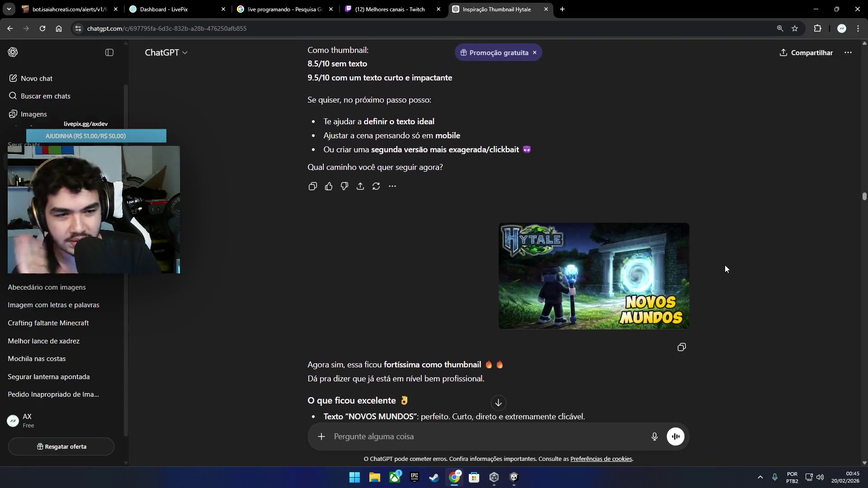
scroll(725, 267, "down", 1)
scroll(726, 281, "up", 3)
scroll(726, 299, "up", 15)
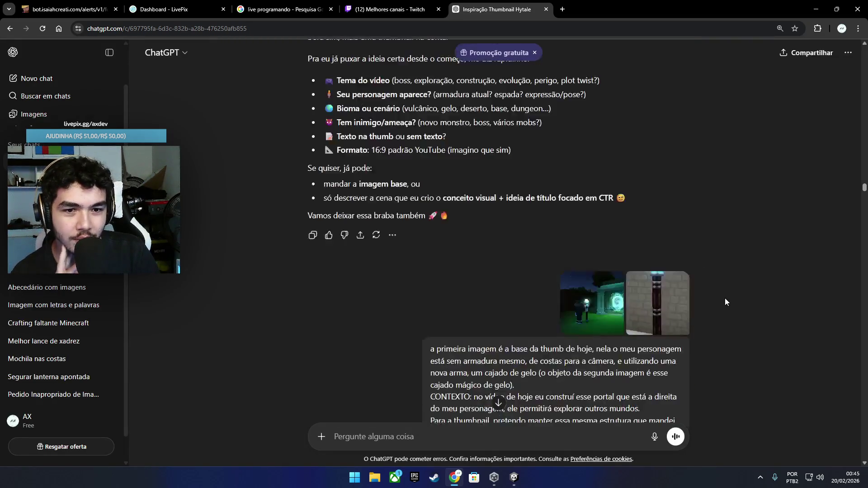
scroll(723, 299, "down", 3)
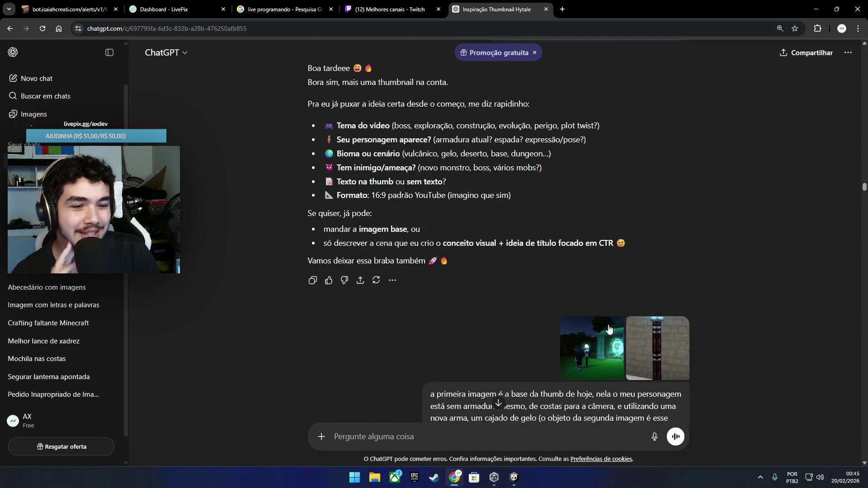
left_click(610, 329)
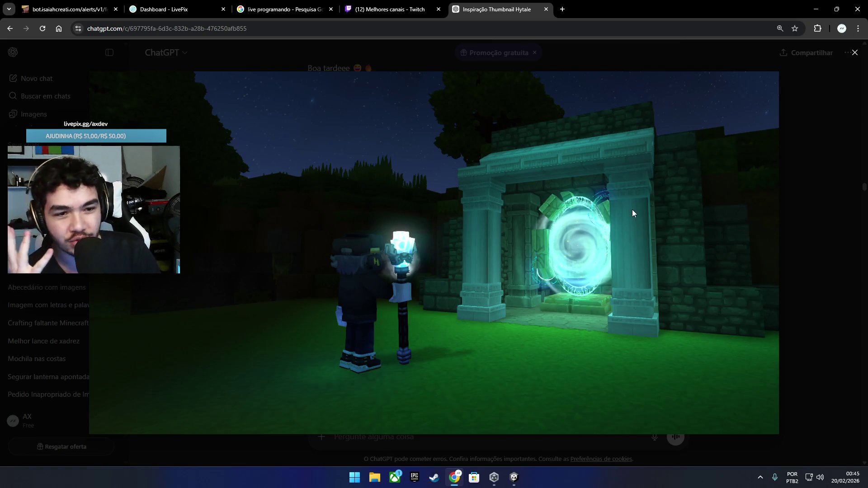
left_click(855, 55)
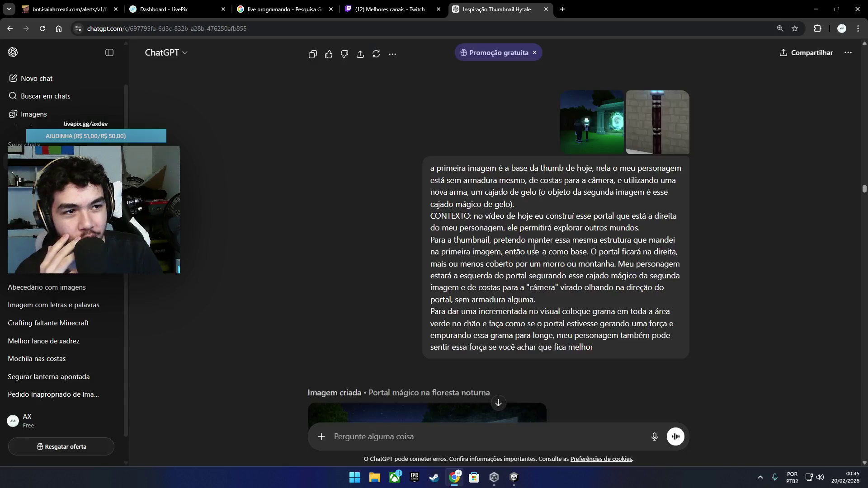
Step: Read through the thumbnail review and title ideas, then close the 'Inspiração Thumbnail Hytale' tab
scroll(475, 278, "down", 5)
scroll(475, 278, "up", 3)
scroll(475, 278, "down", 1)
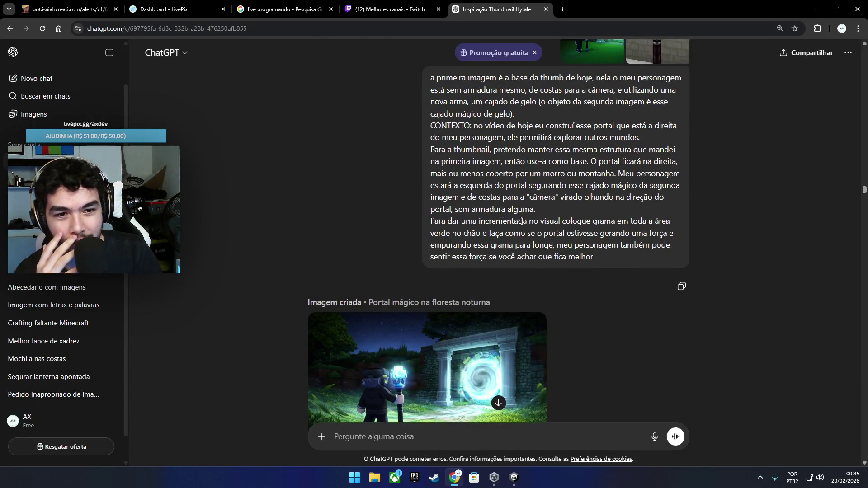
scroll(514, 230, "down", 2)
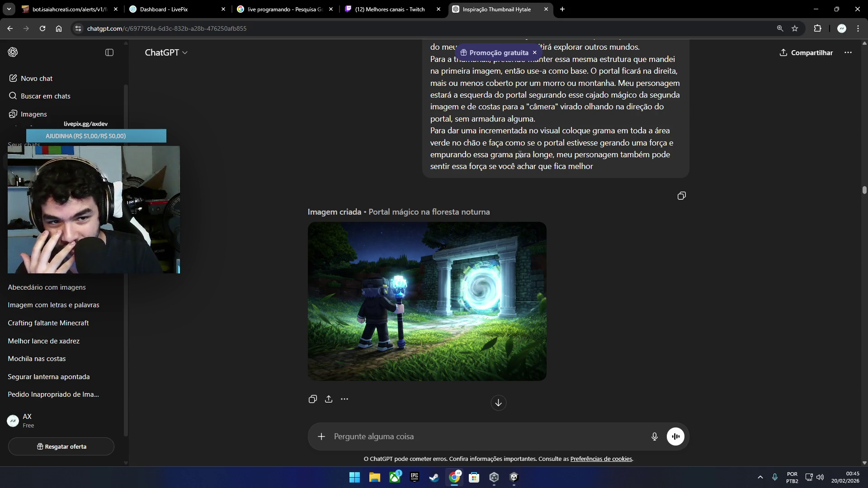
scroll(407, 249, "down", 1)
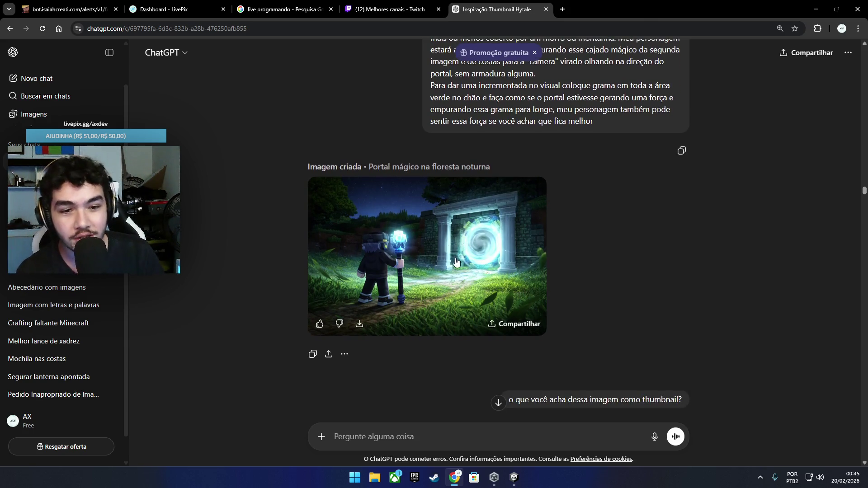
scroll(502, 296, "down", 20)
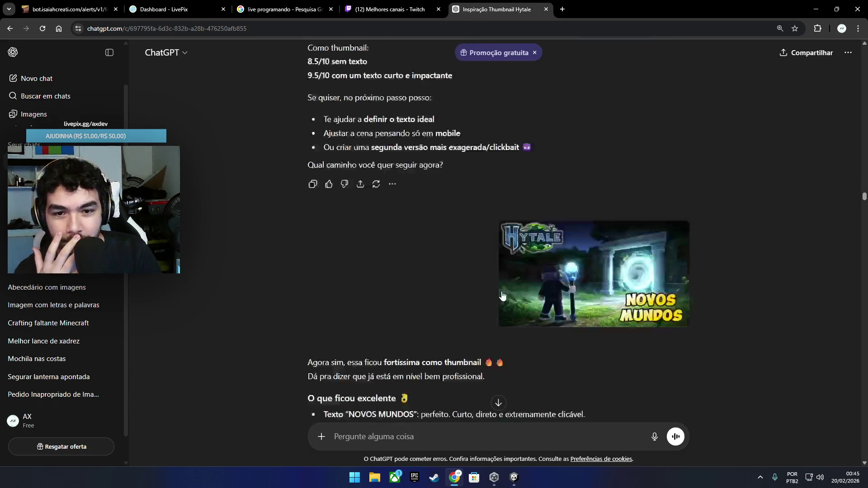
scroll(503, 294, "down", 5)
scroll(508, 294, "up", 20)
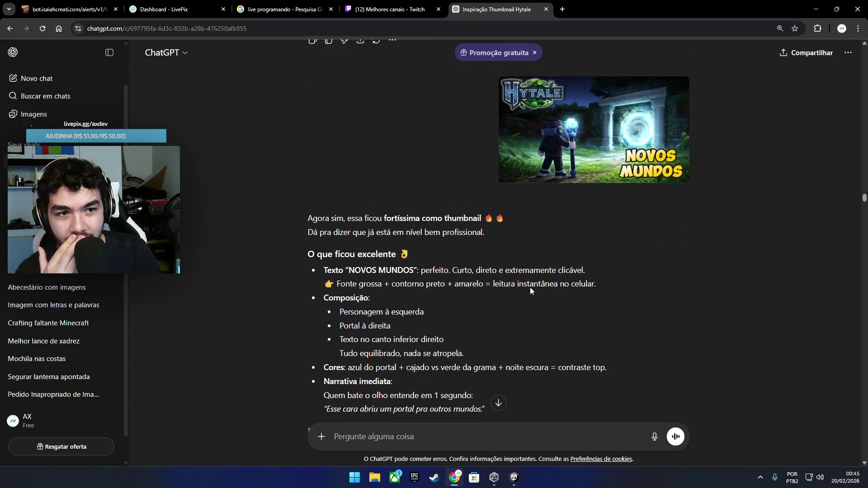
scroll(479, 314, "down", 15)
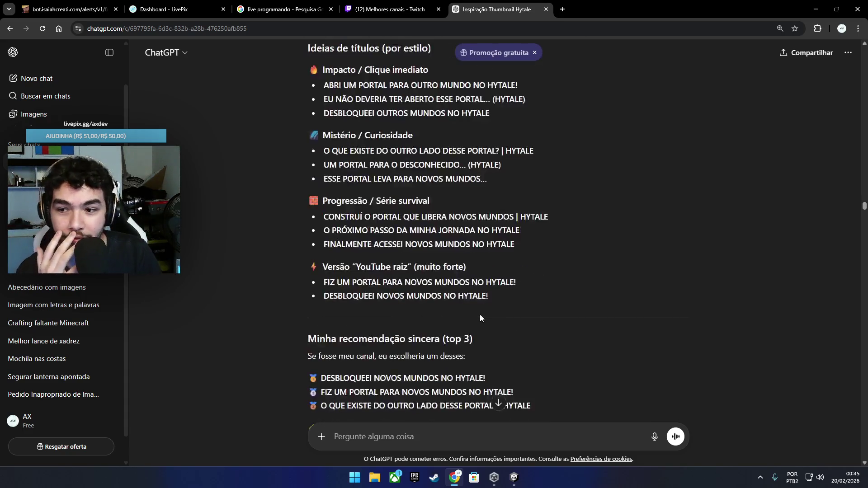
left_click(546, 9)
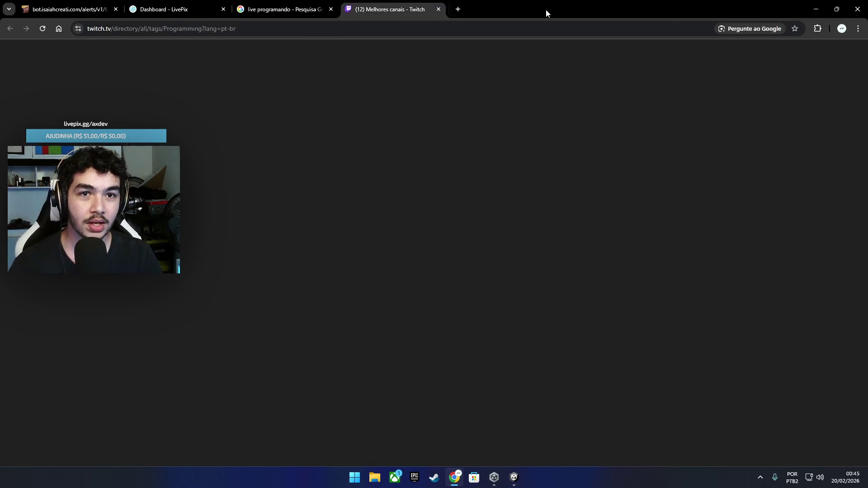
Step: Minimize Chrome to return to Unity, later bring the crom.run window back and enlarge it
left_click_drag(546, 9, 522, 156)
left_click(547, 154)
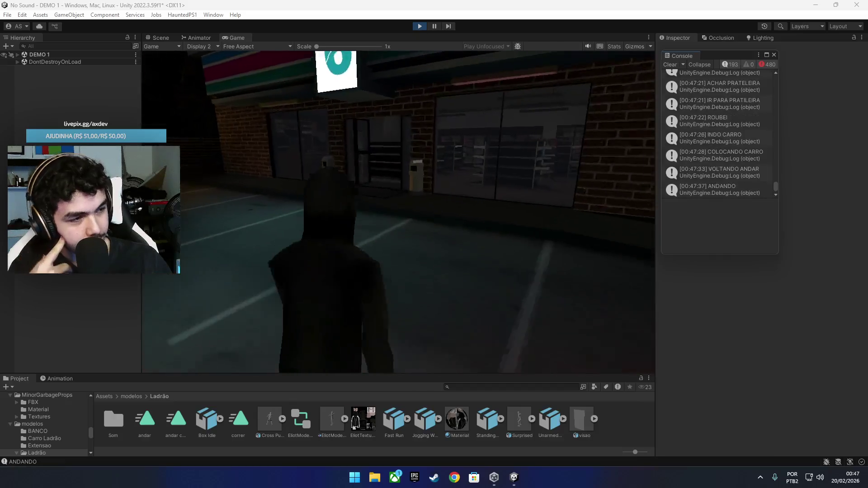
key("alt+Tab")
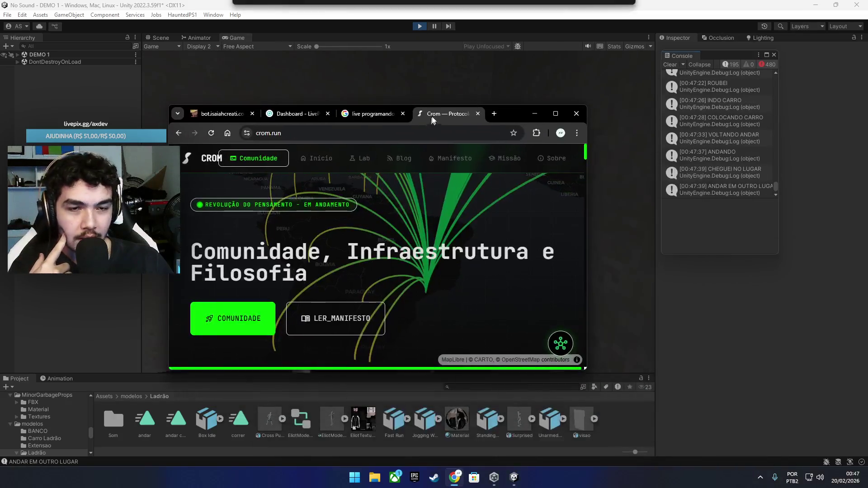
left_click(556, 114)
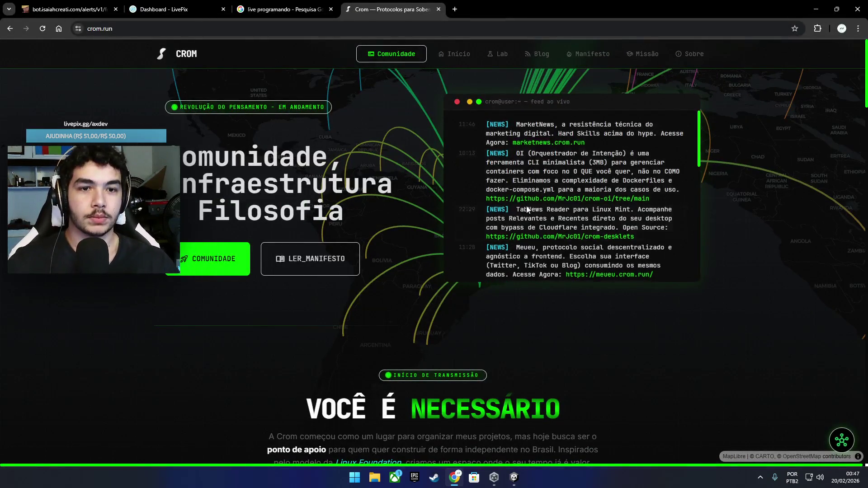
Step: Scroll down the crom.run homepage through the Você é necessário and Soberania Digital cards
scroll(422, 257, "down", 2)
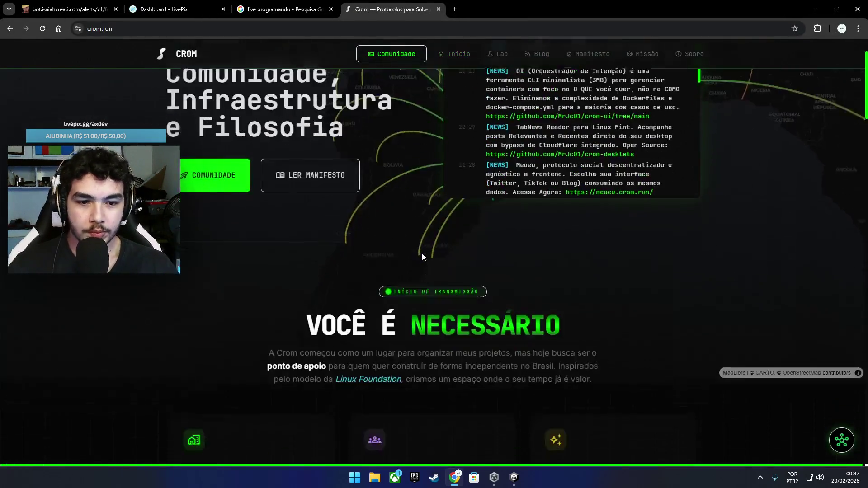
scroll(422, 256, "down", 2)
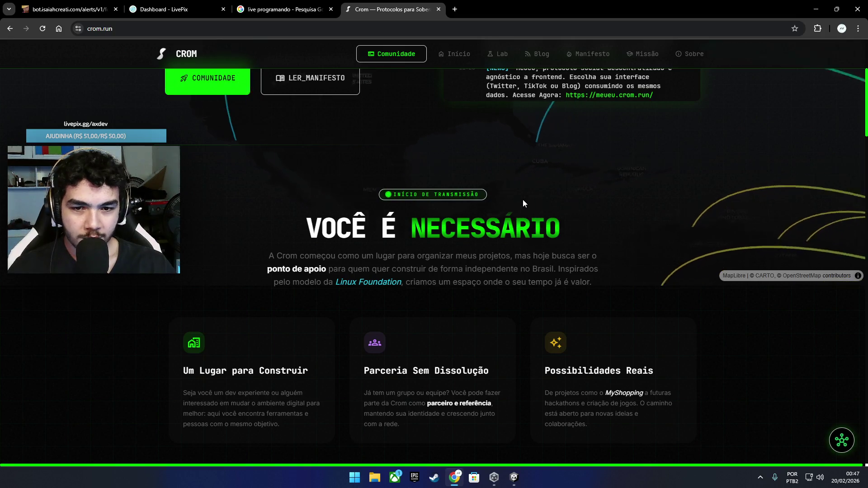
scroll(528, 235, "down", 2)
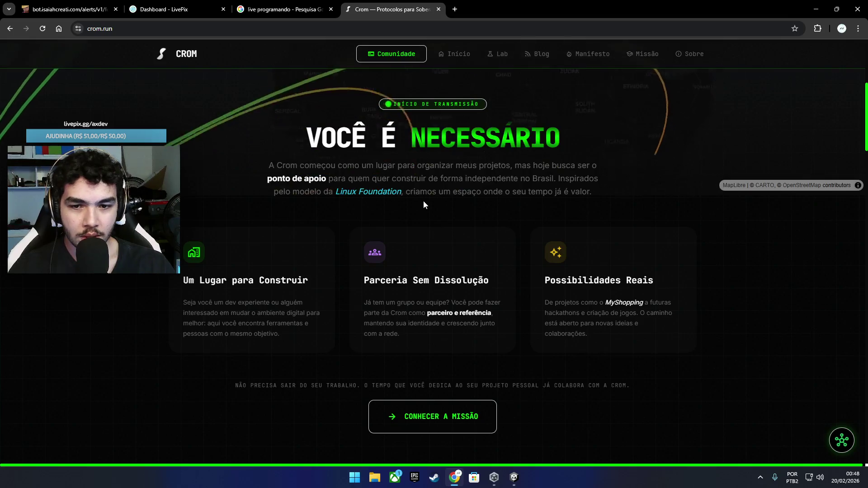
scroll(424, 203, "down", 3)
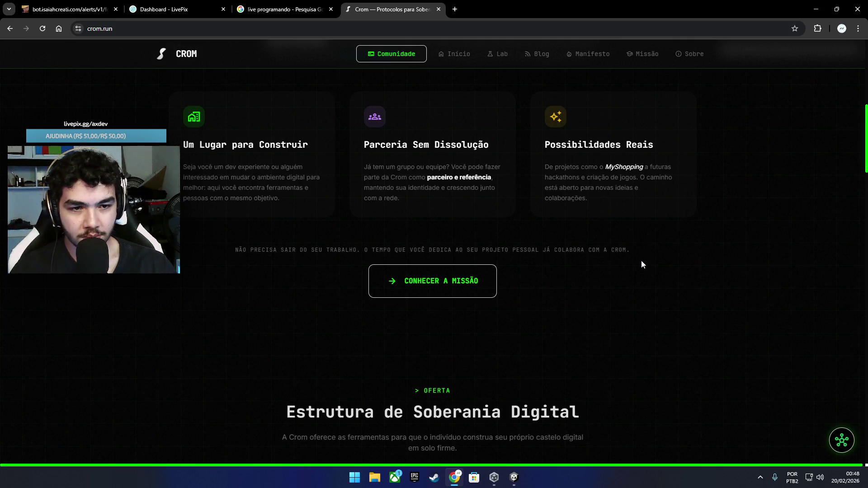
scroll(630, 250, "down", 3)
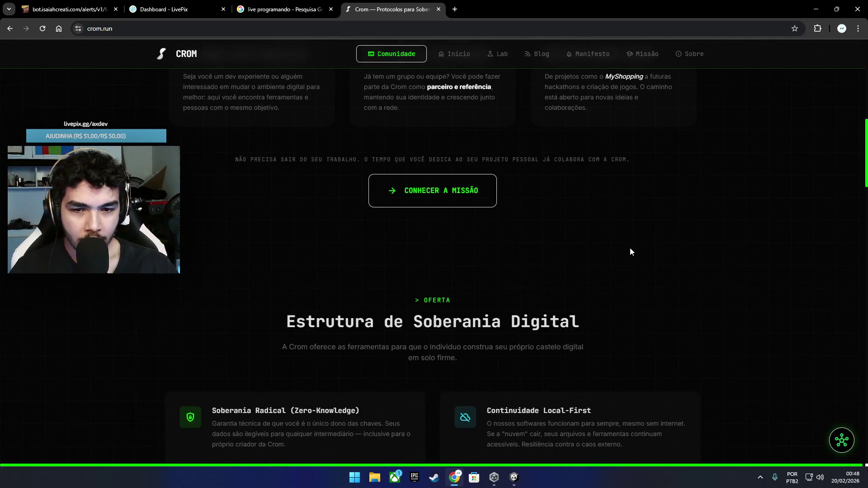
scroll(625, 257, "up", 10)
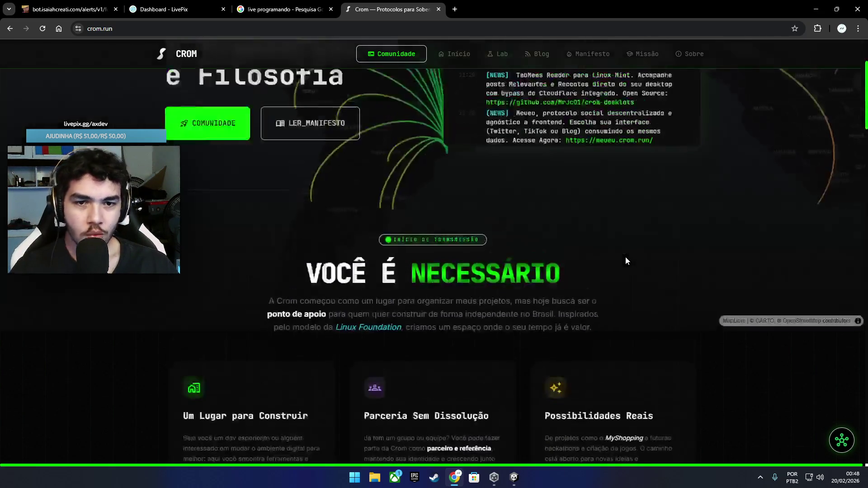
Step: Skim the Estrutura de Soberania Digital cards, briefly highlighting 'Linux Foundation', then scroll back up
scroll(556, 256, "down", 2)
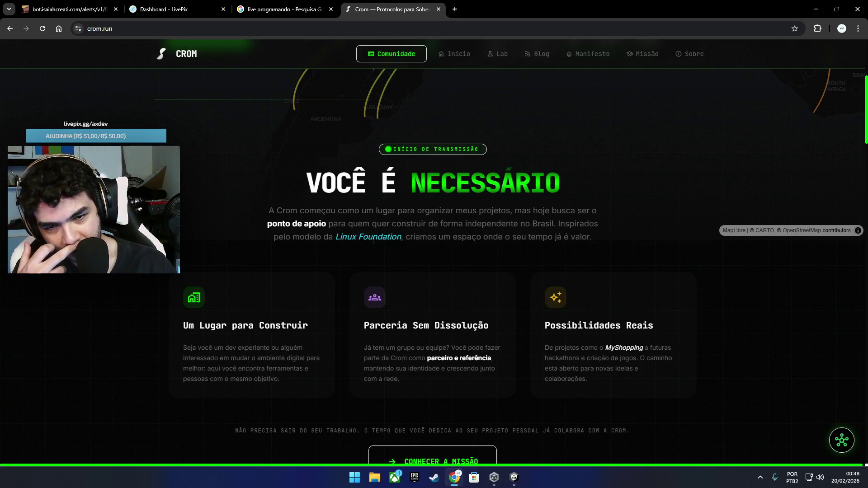
left_click_drag(347, 238, 398, 239)
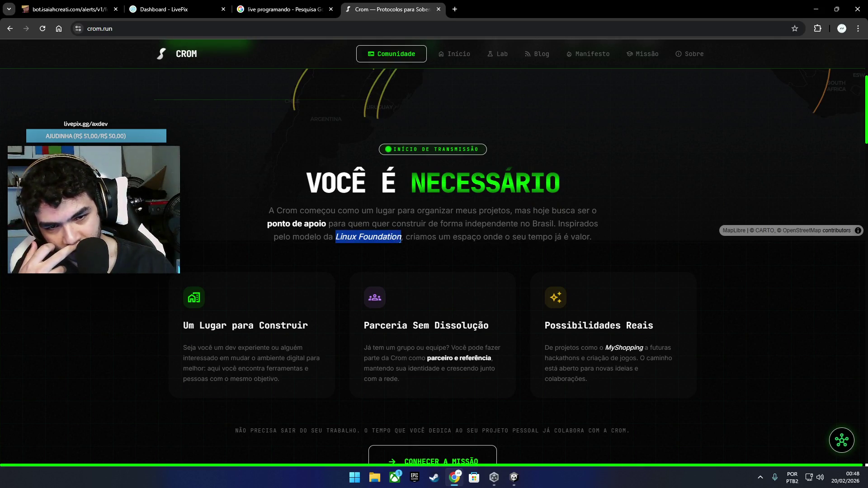
left_click(401, 253)
scroll(430, 264, "down", 9)
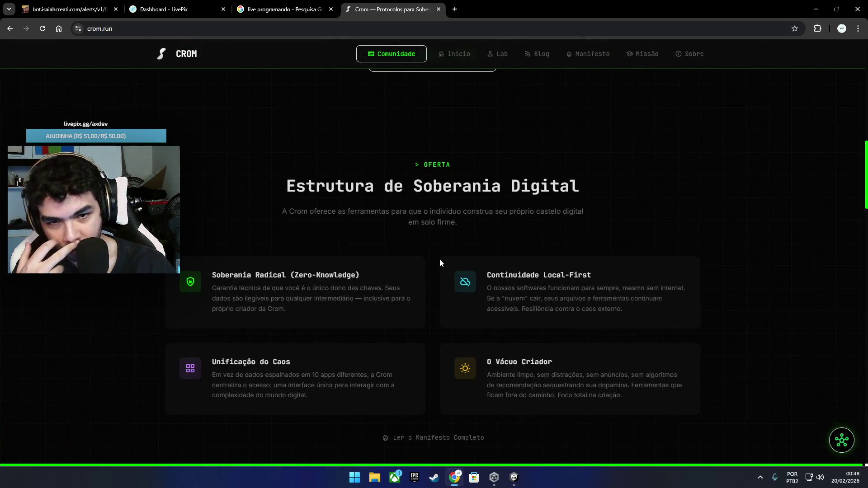
scroll(439, 263, "down", 3)
scroll(441, 262, "up", 2)
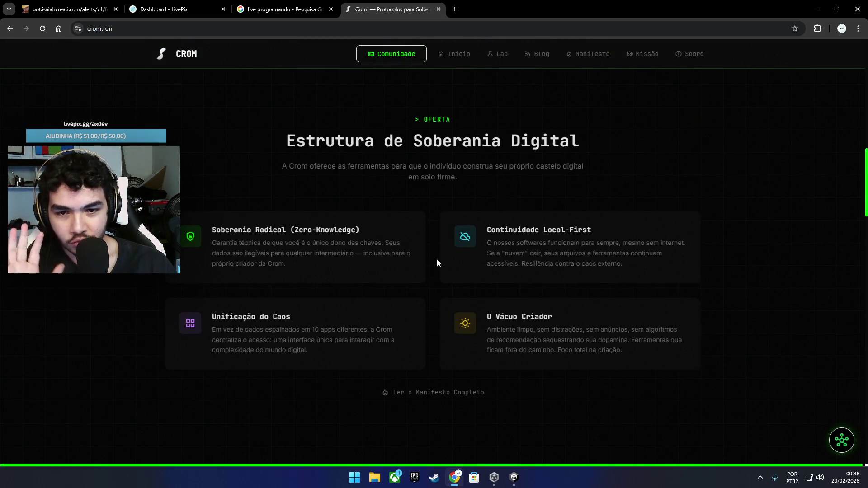
scroll(436, 289, "up", 1)
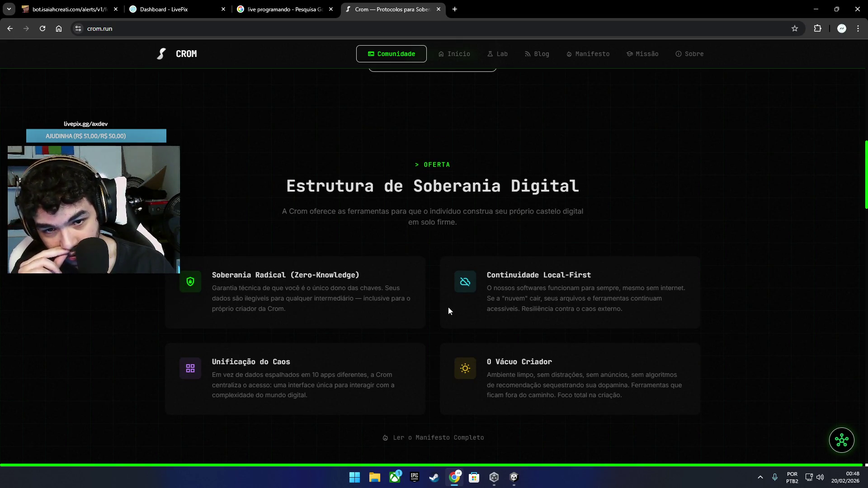
scroll(449, 305, "down", 3)
scroll(446, 304, "up", 15)
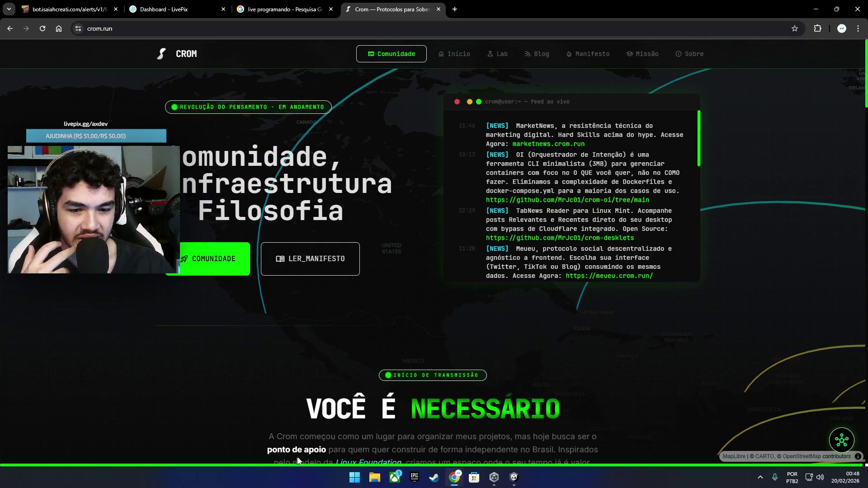
scroll(267, 337, "down", 5)
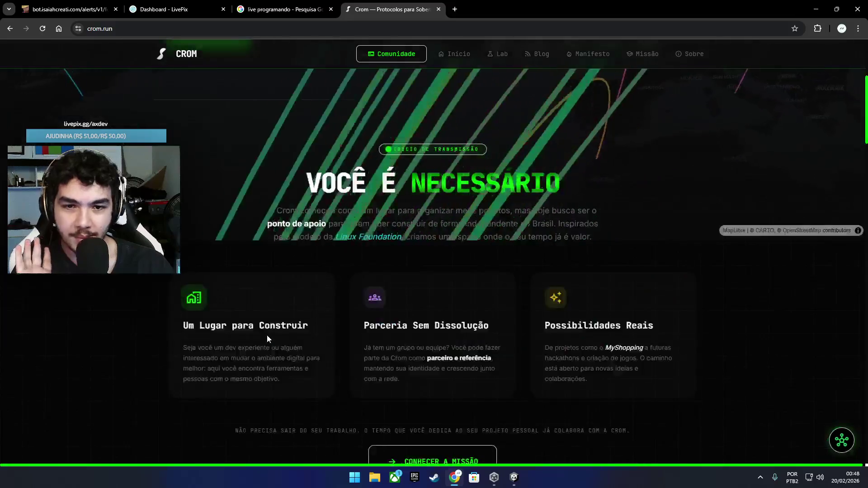
scroll(267, 336, "up", 5)
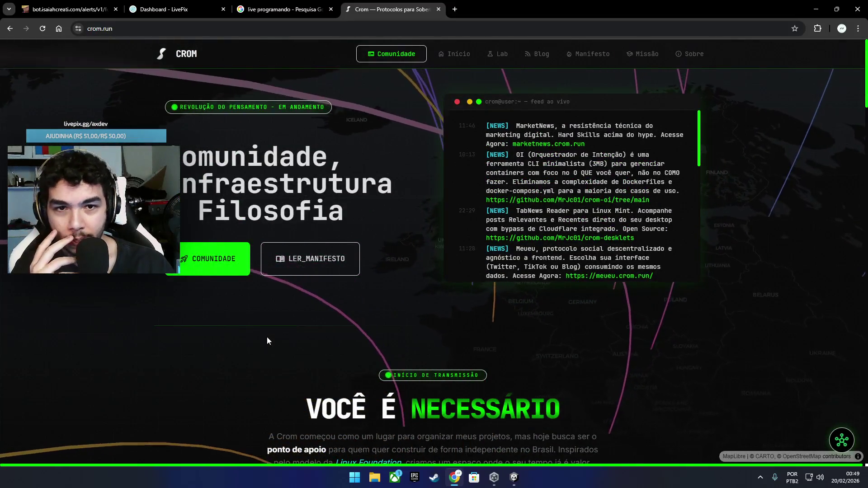
scroll(267, 337, "down", 10)
scroll(275, 334, "up", 10)
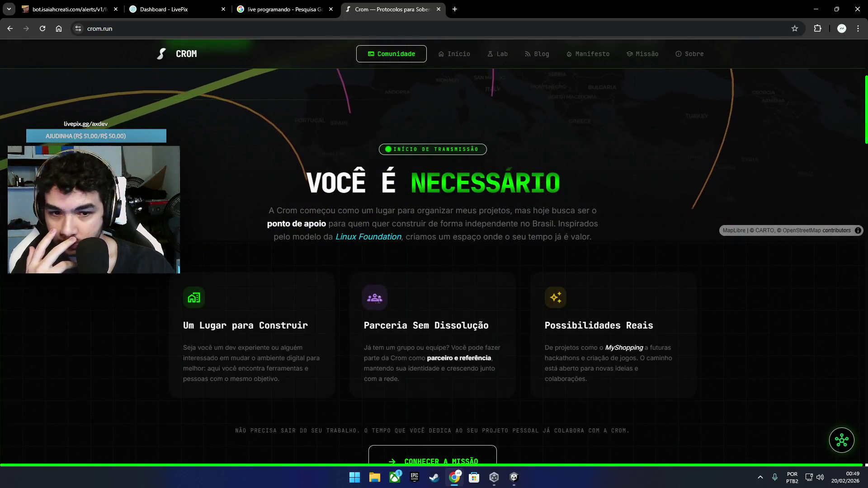
scroll(337, 345, "down", 5)
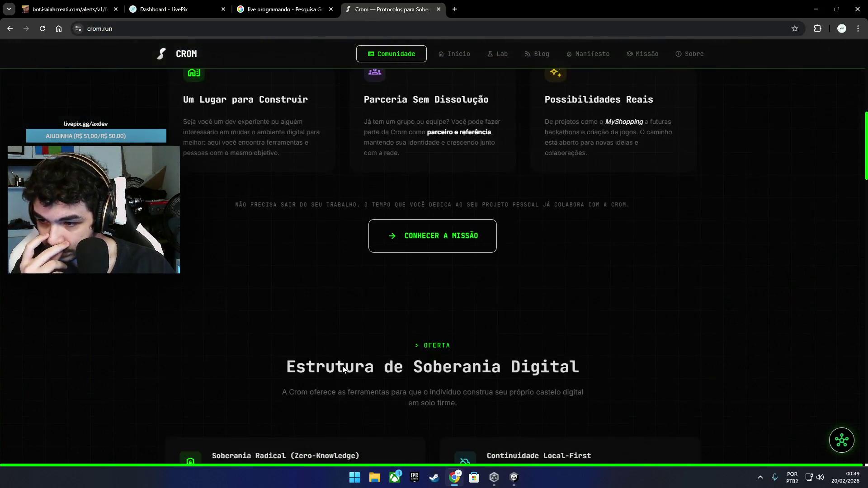
scroll(345, 365, "down", 9)
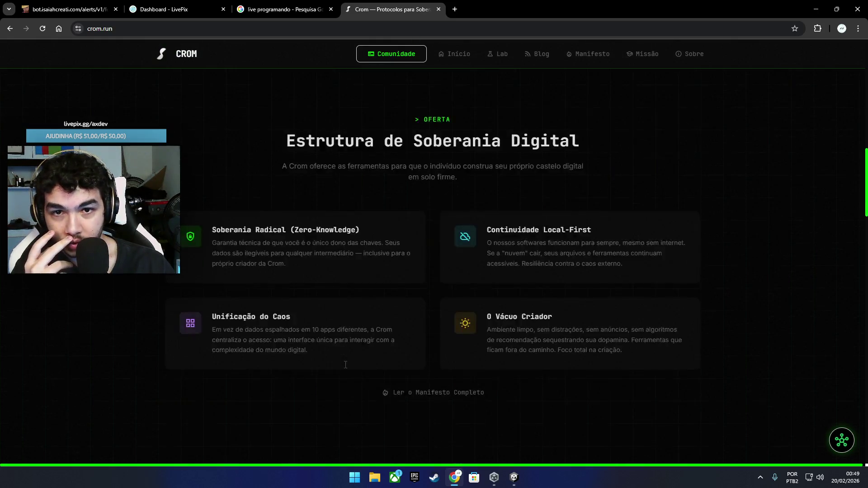
scroll(345, 365, "down", 10)
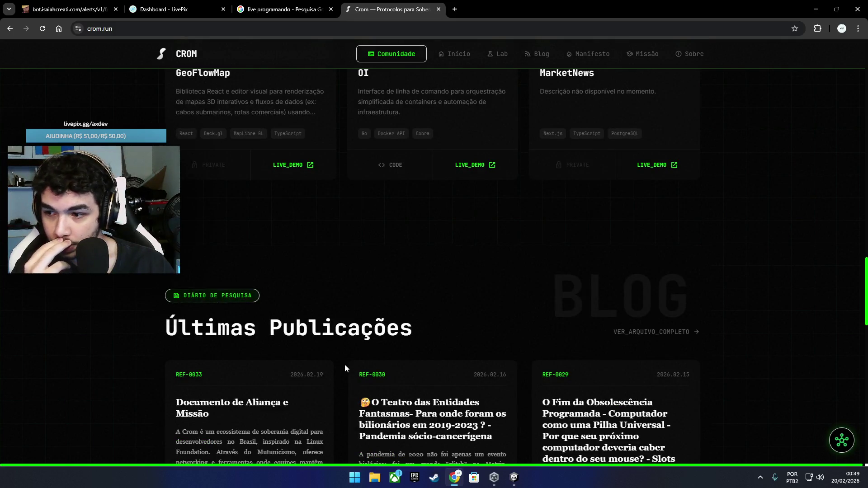
scroll(345, 367, "down", 10)
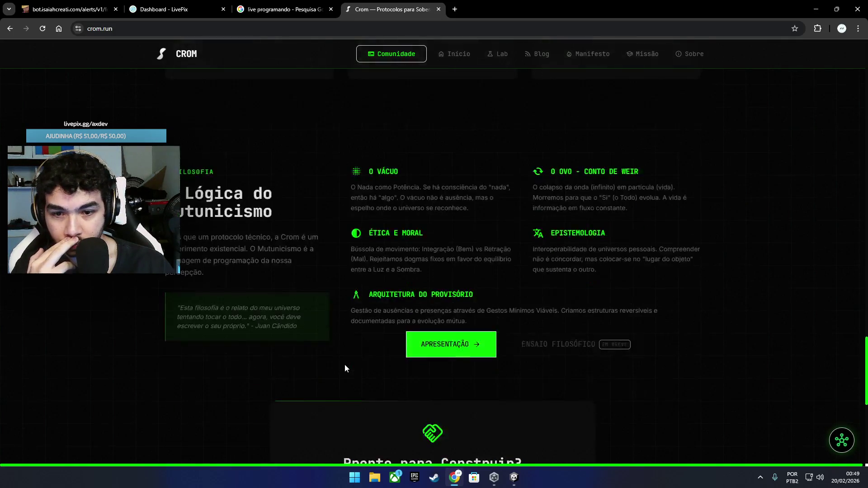
scroll(345, 366, "down", 5)
scroll(345, 365, "down", 3)
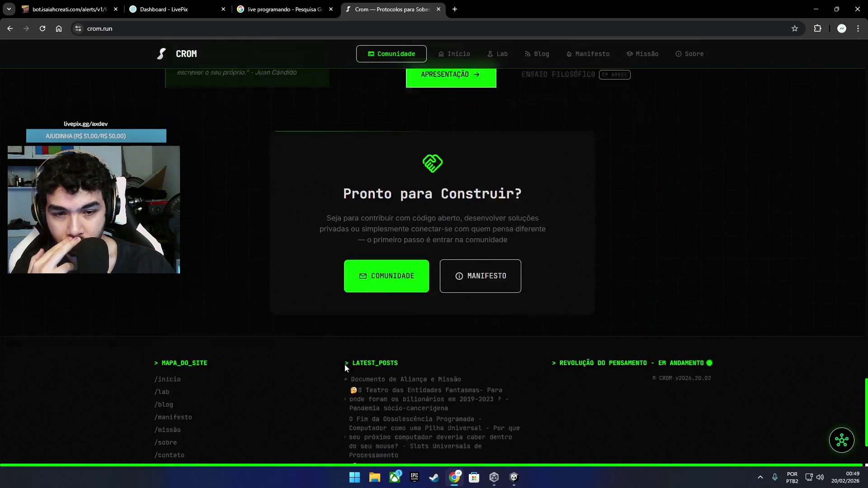
scroll(345, 364, "up", 15)
scroll(346, 365, "up", 20)
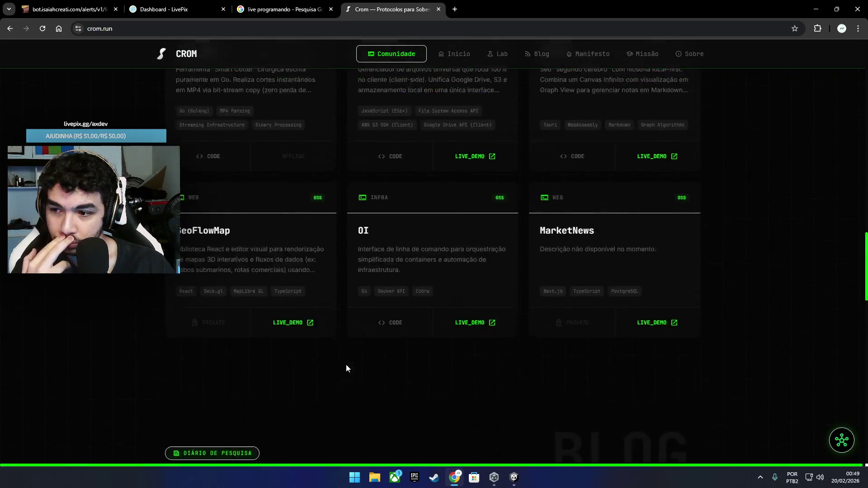
scroll(346, 364, "up", 6)
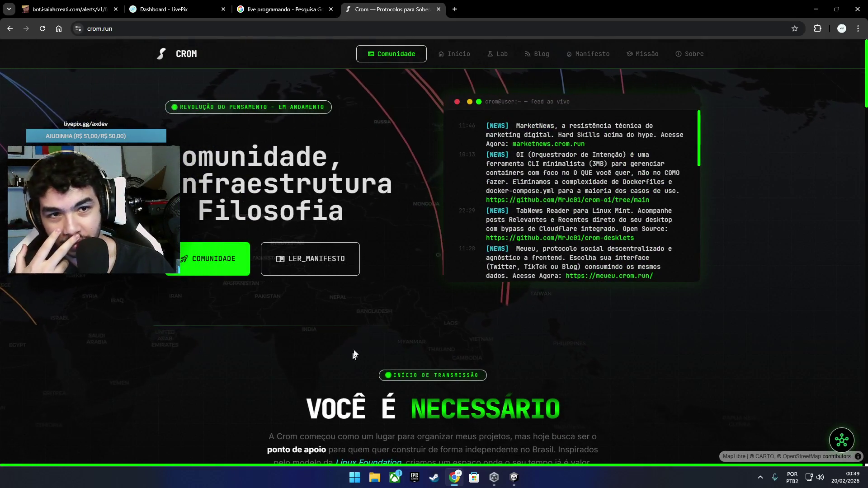
left_click(643, 55)
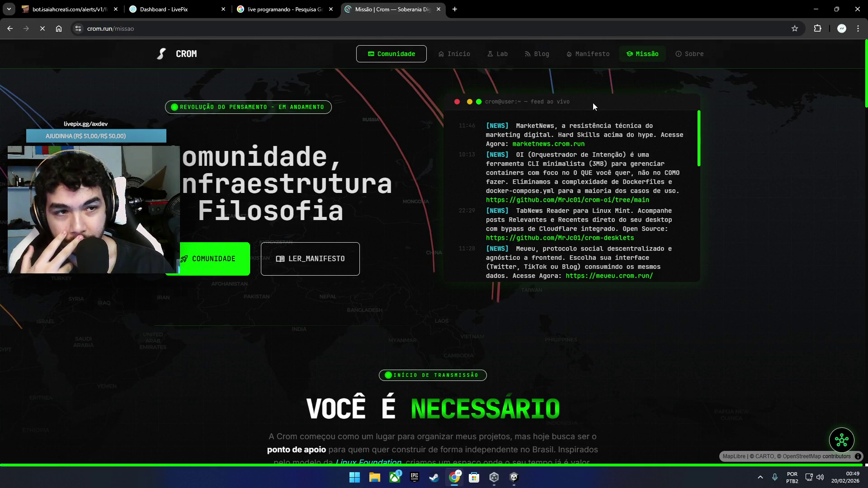
scroll(438, 216, "down", 1)
scroll(438, 216, "down", 5)
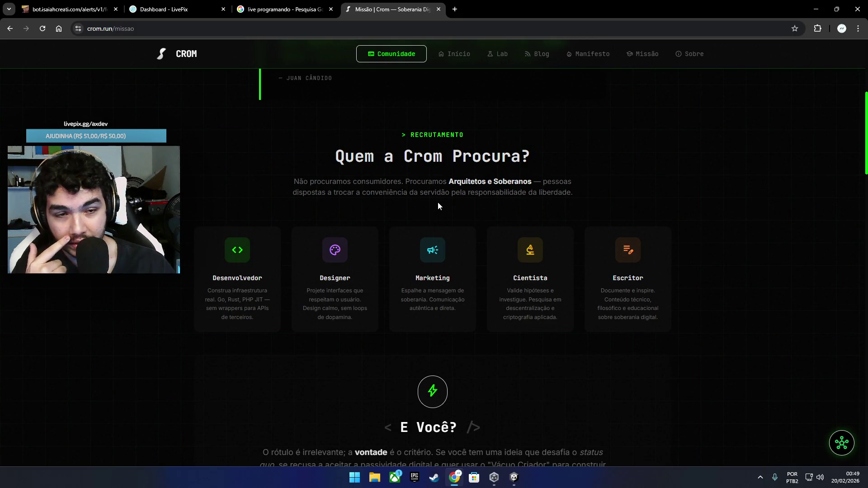
scroll(433, 202, "down", 2)
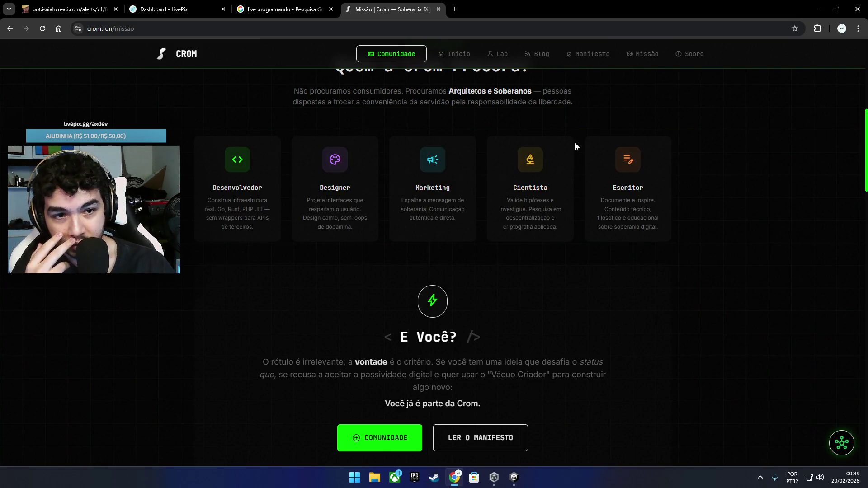
scroll(615, 185, "down", 2)
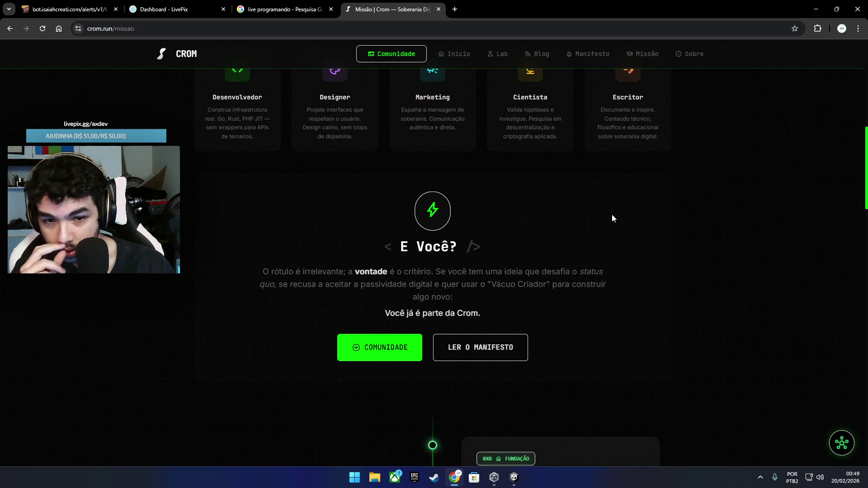
scroll(613, 218, "down", 2)
scroll(612, 217, "down", 3)
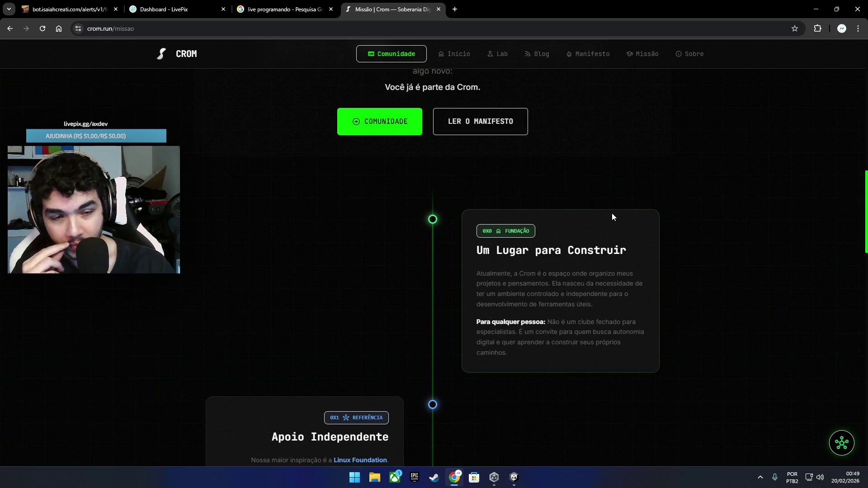
scroll(612, 217, "down", 3)
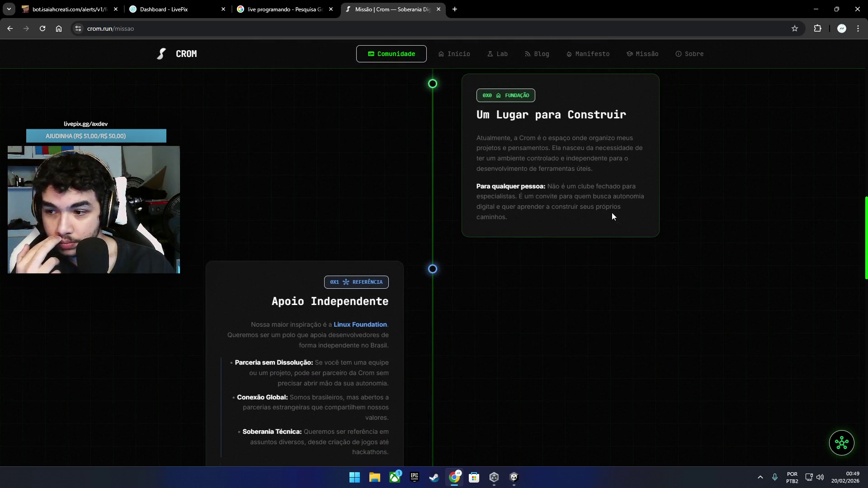
scroll(612, 215, "up", 5)
scroll(612, 214, "down", 3)
scroll(612, 216, "down", 10)
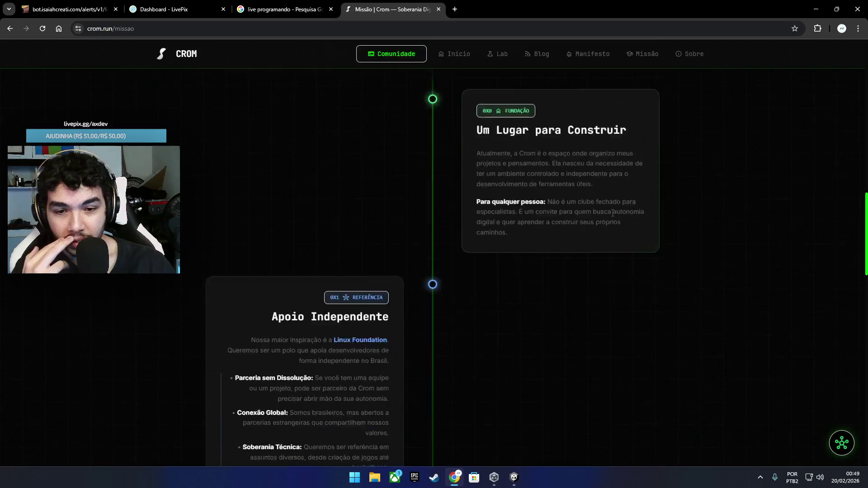
scroll(612, 216, "down", 10)
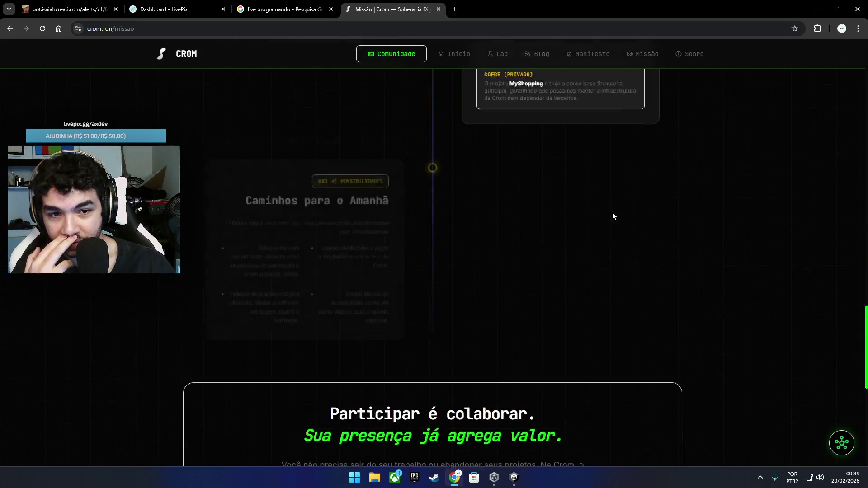
scroll(614, 211, "down", 3)
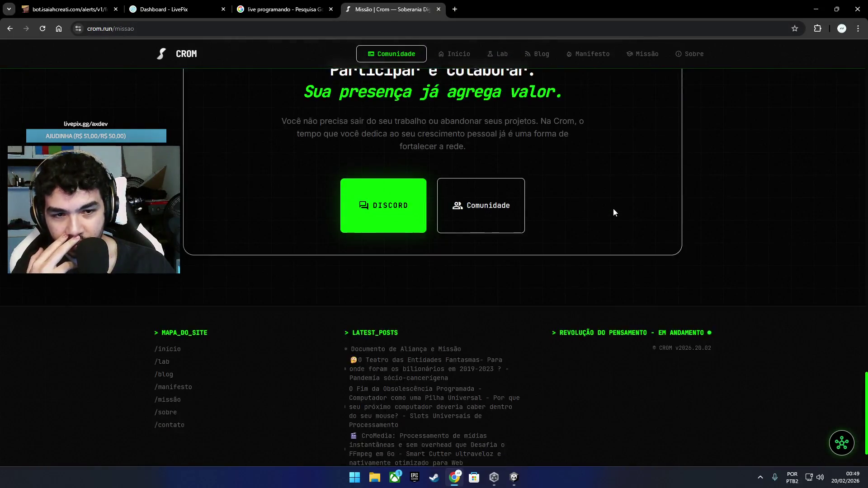
scroll(614, 211, "up", 8)
scroll(614, 211, "down", 8)
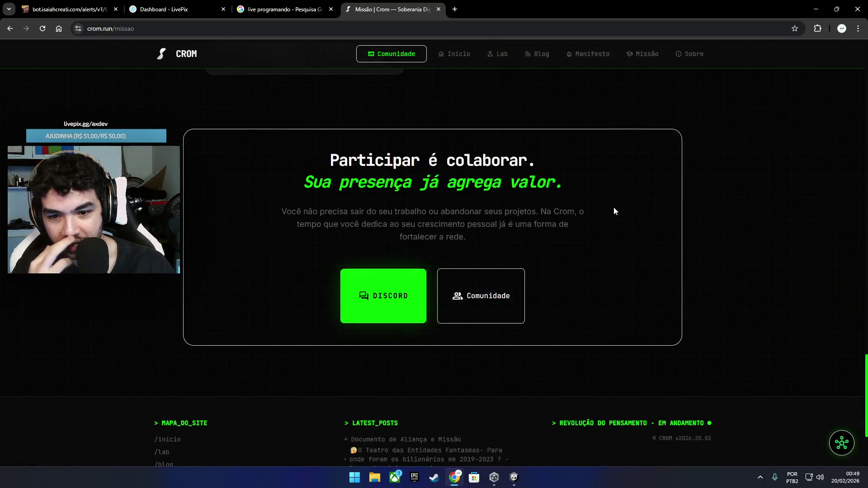
scroll(614, 211, "up", 10)
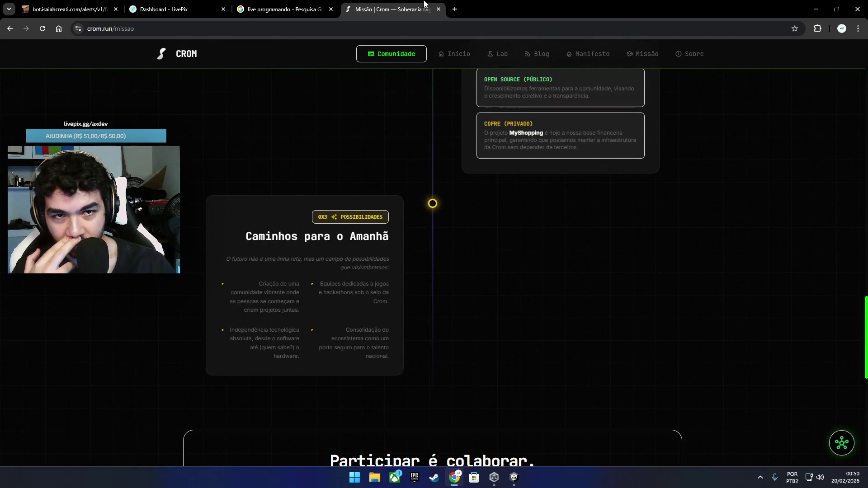
left_click(455, 9)
Step: Replace the crom.run address with a Google search for 'linux foundation'
type("https://crom.run")
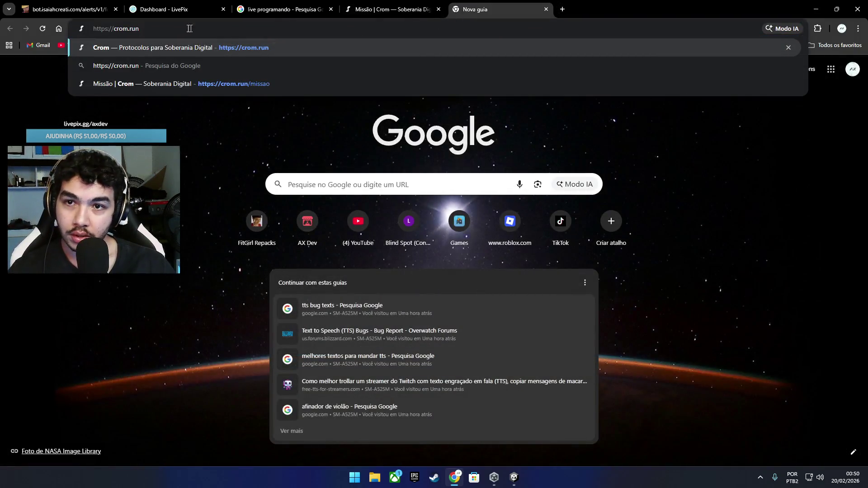
left_click_drag(144, 29, 53, 31)
type("linuz")
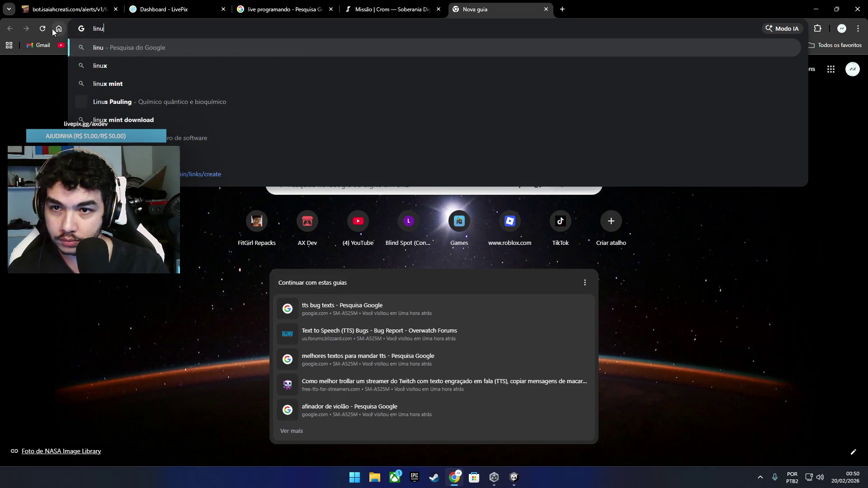
key("BackSpace")
type("x f")
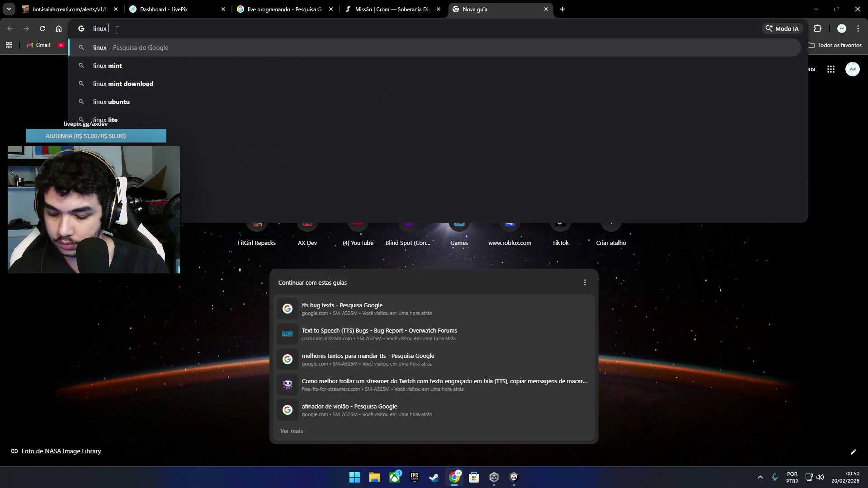
left_click(160, 64)
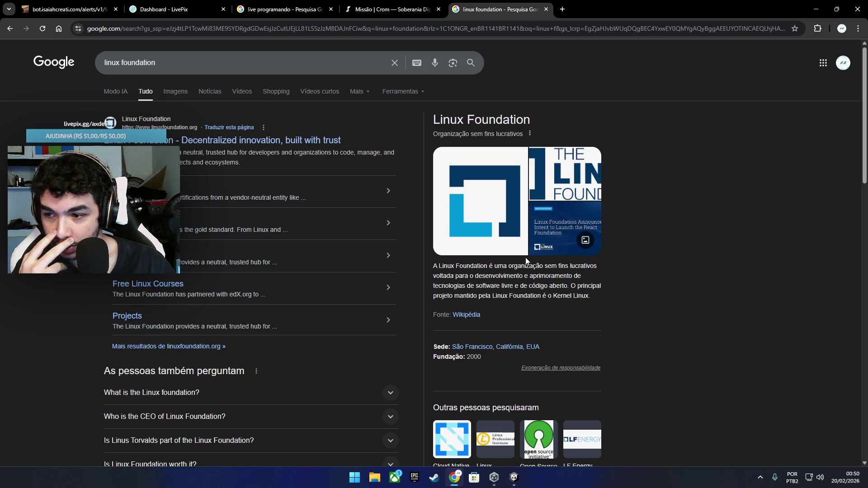
Step: Close the Linux Foundation search tab, returning to the crom.run page
left_click(549, 10)
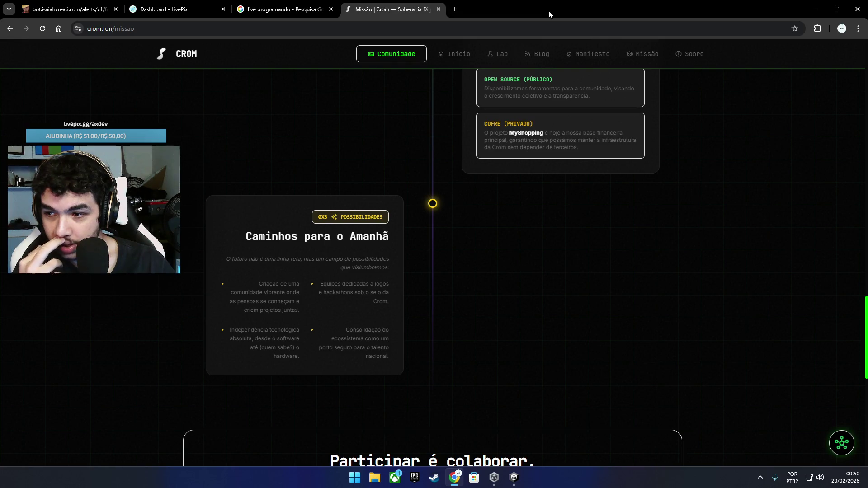
scroll(449, 100, "up", 6)
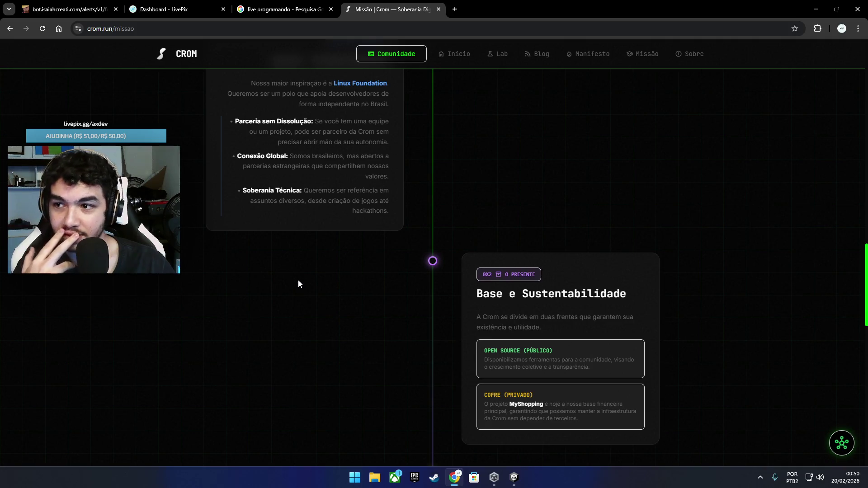
scroll(299, 284, "down", 10)
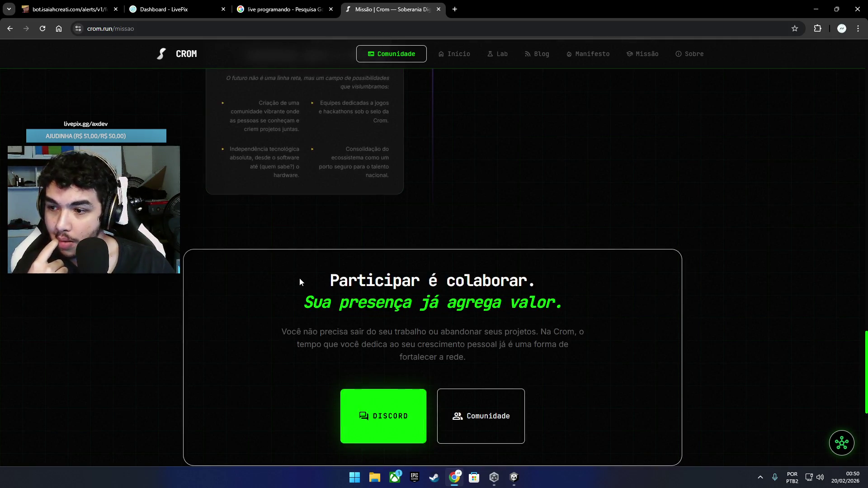
Step: Browse the Crom Comunidade page, then switch back to the running Unity game
left_click(400, 59)
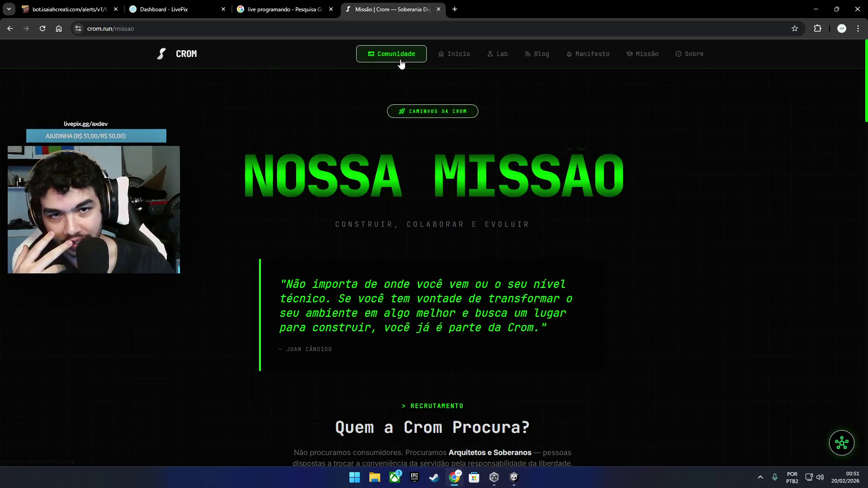
scroll(414, 198, "down", 6)
scroll(413, 196, "up", 6)
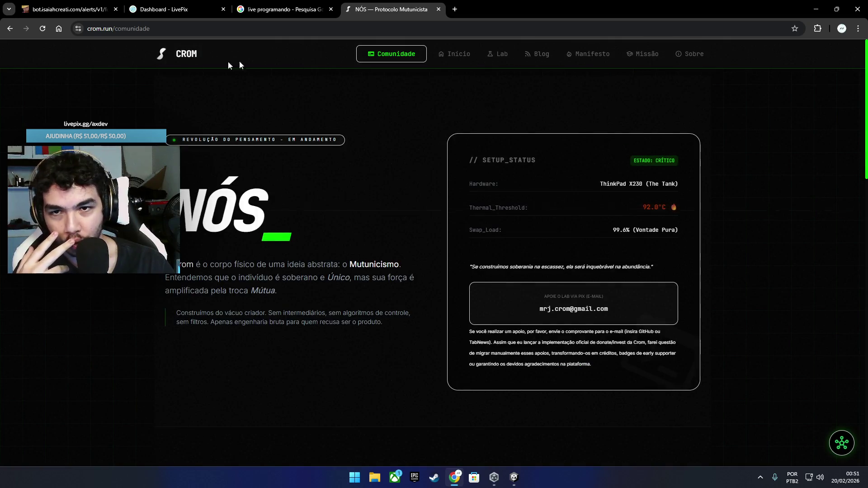
scroll(351, 173, "down", 7)
scroll(351, 174, "down", 5)
scroll(352, 177, "up", 2)
scroll(351, 177, "down", 5)
scroll(352, 178, "up", 6)
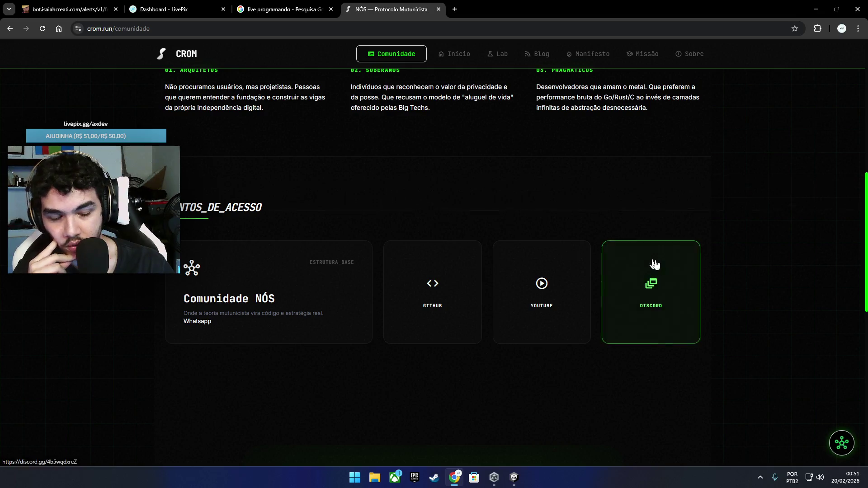
scroll(463, 227, "up", 8)
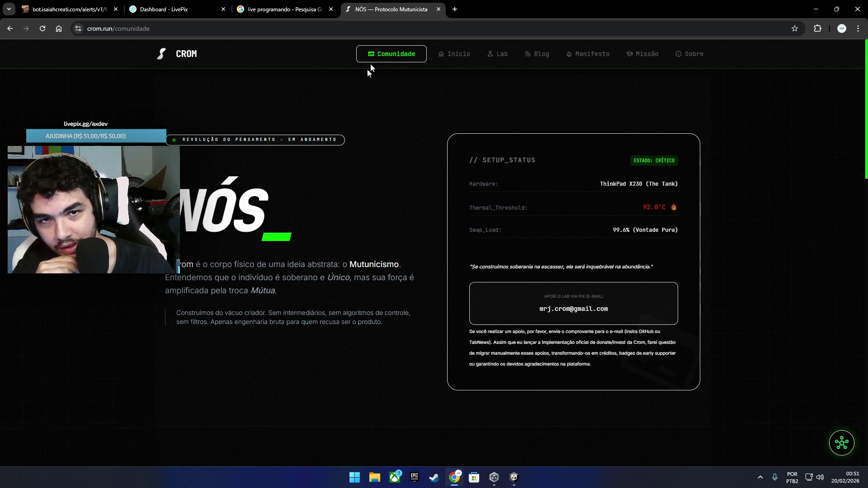
key("alt+Tab")
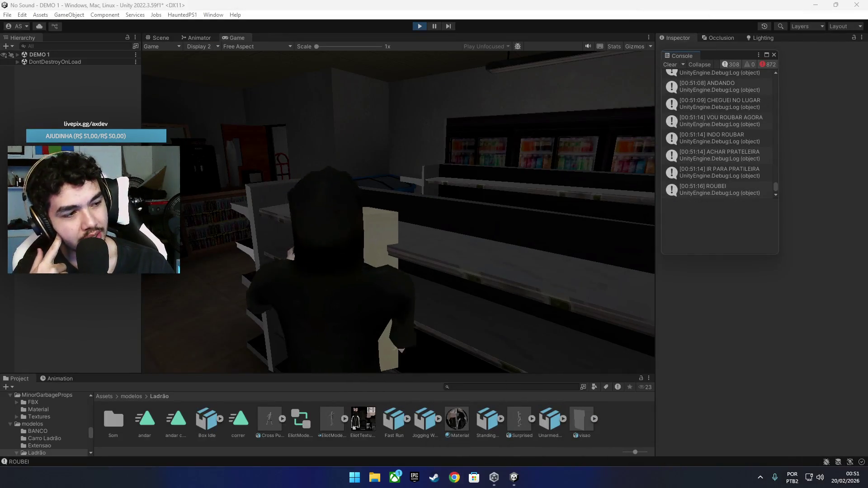
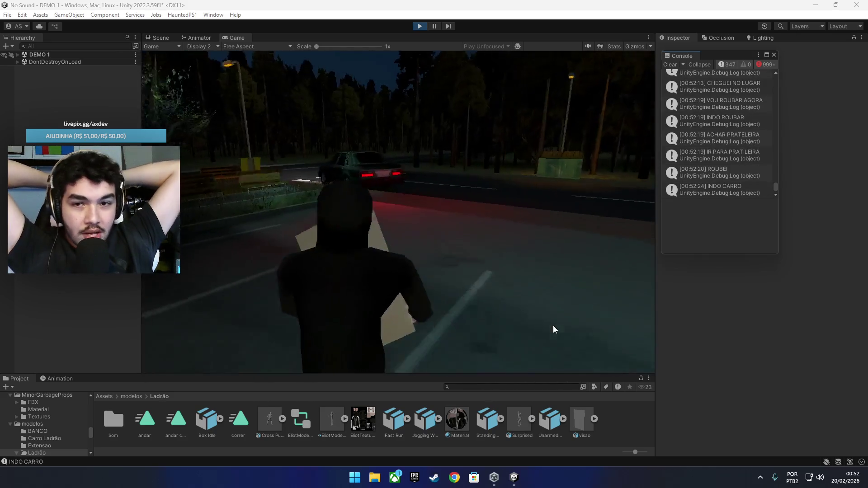
Step: In the Scene view, fly to the blue freezer and select the IceCream_Refrigerator
left_click(161, 38)
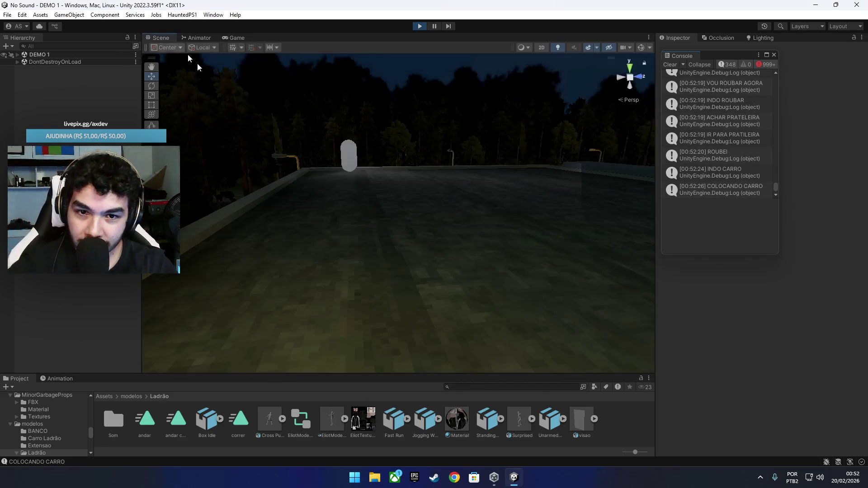
mouse_move(427, 219)
left_mouse_down()
mouse_move(461, 326)
mouse_move(467, 320)
mouse_move(411, 252)
mouse_move(234, 315)
mouse_move(306, 248)
mouse_move(284, 258)
mouse_move(322, 290)
mouse_move(378, 304)
mouse_move(378, 315)
left_mouse_up()
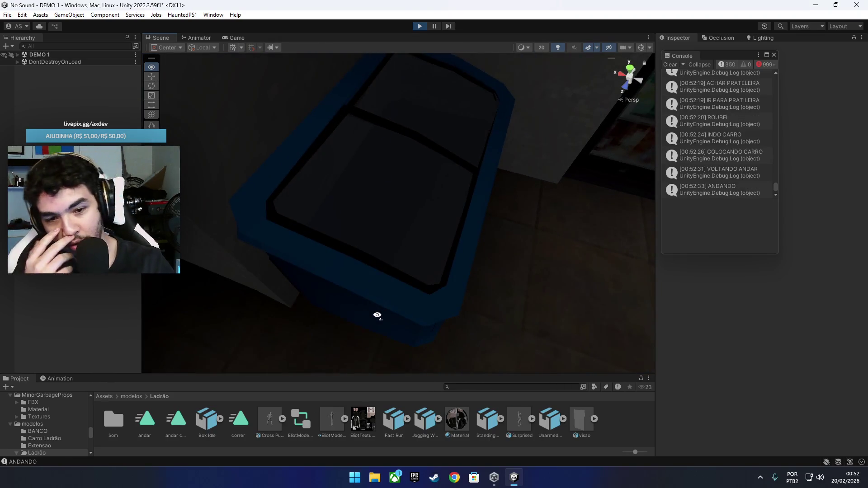
left_click_drag(444, 247, 428, 223)
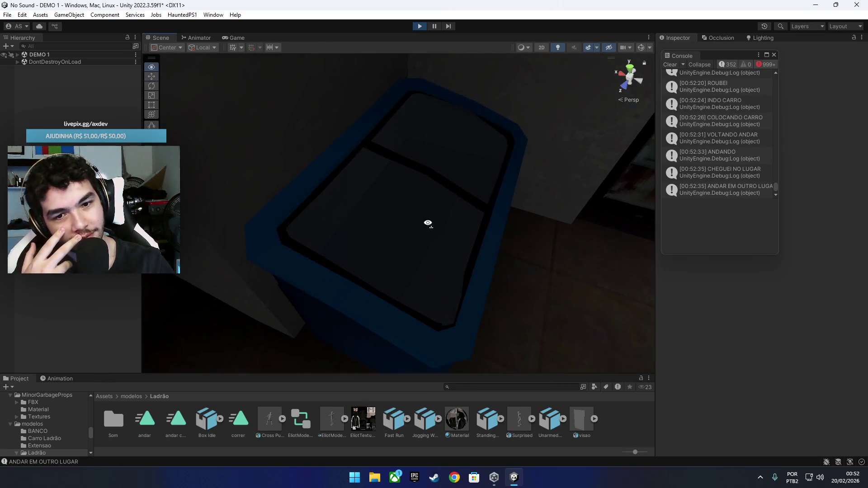
left_click(429, 225)
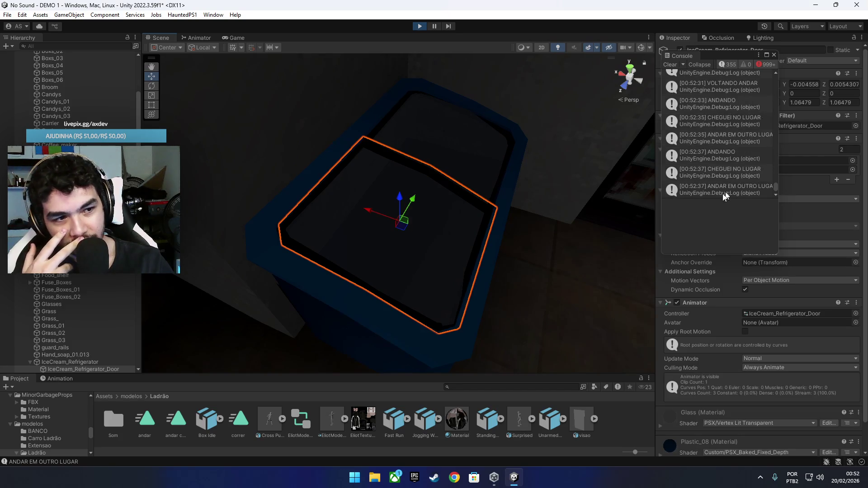
scroll(402, 224, "up", 5)
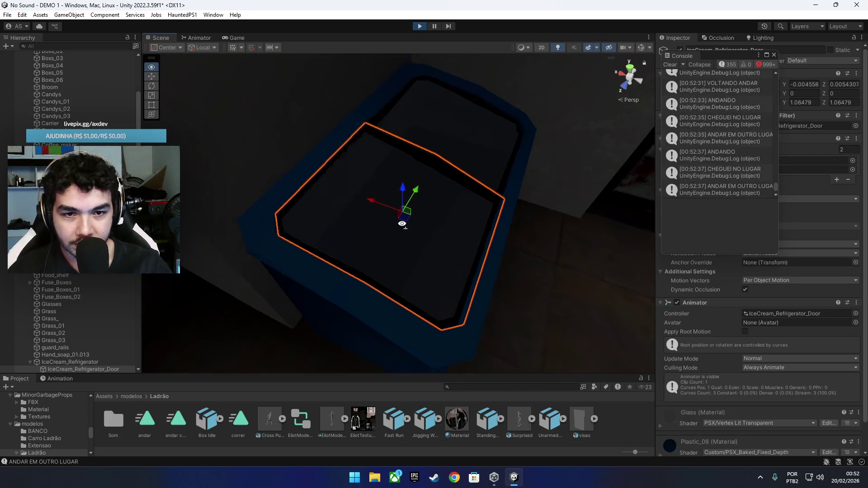
left_click(272, 256)
Step: Find the refrigerator's ice_cream_popsicles material and show its PSX/PSXLit shader settings
left_click_drag(377, 239, 385, 238)
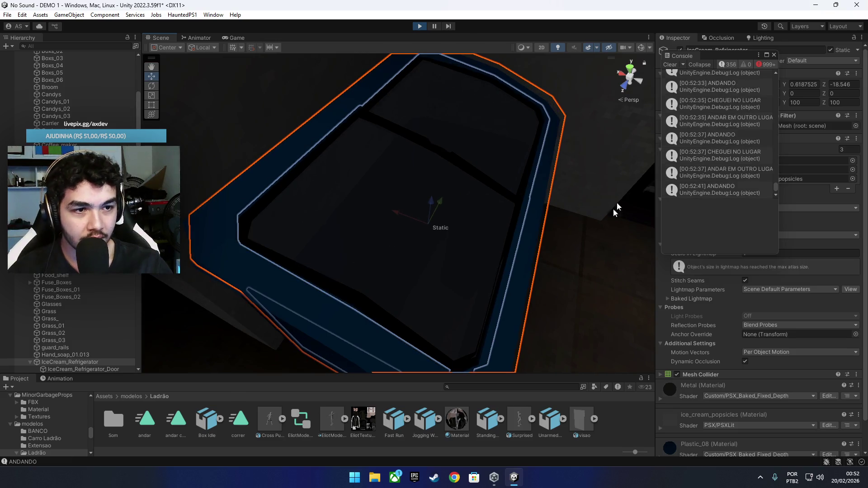
mouse_move(695, 59)
left_mouse_down()
mouse_move(561, 92)
mouse_move(545, 76)
left_mouse_up()
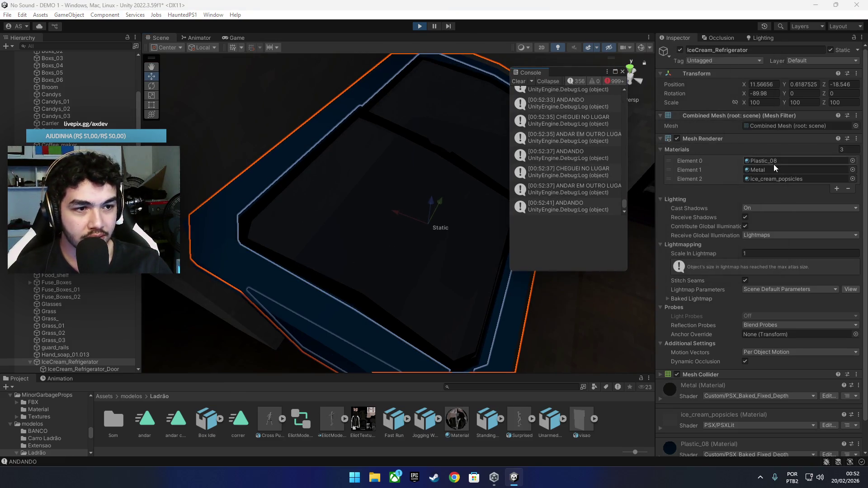
left_click(773, 178)
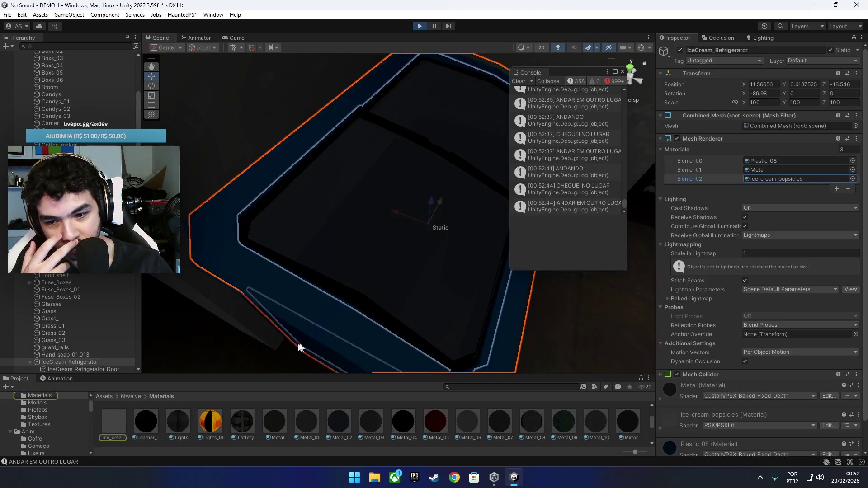
left_click(115, 421)
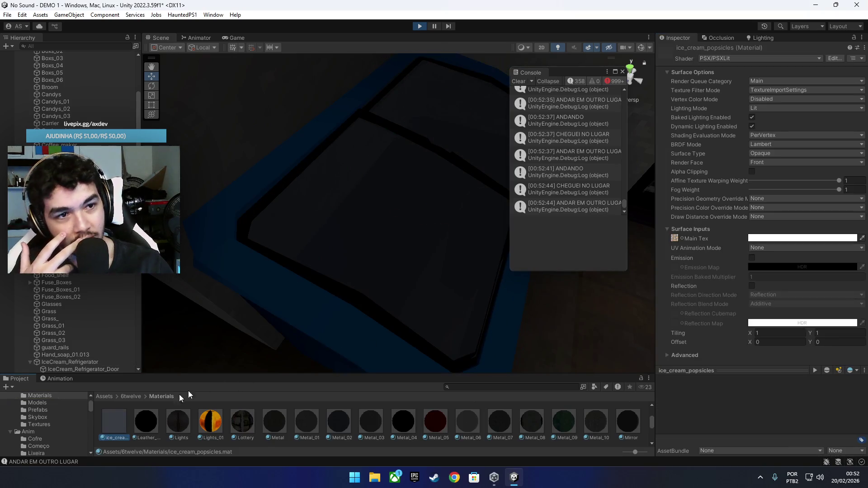
Step: Switch the ice_cream_popsicles material's shader to Custom/PSX_Baked_Fixed_Depth
left_click(734, 58)
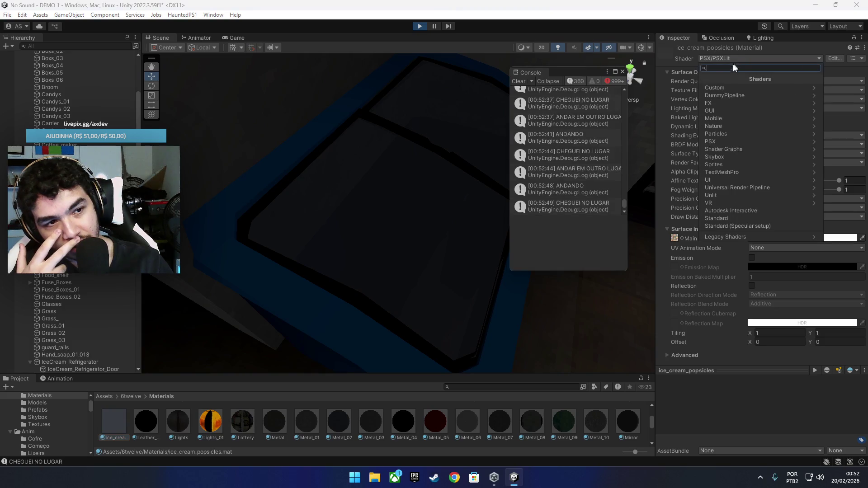
left_click(733, 88)
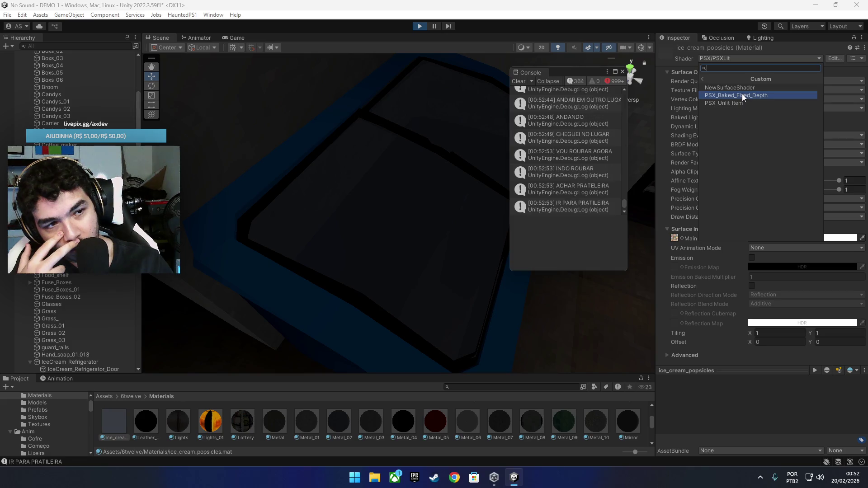
left_click(742, 95)
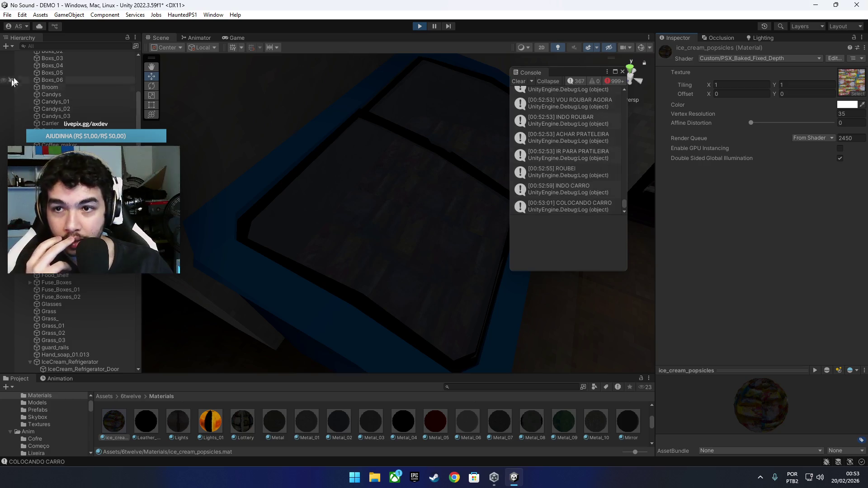
Step: Save, check the freezer in the Game view, then stop play mode and return to the Scene view
mouse_move(402, 244)
left_mouse_down()
mouse_move(404, 186)
mouse_move(379, 202)
mouse_move(388, 172)
mouse_move(358, 162)
left_mouse_up()
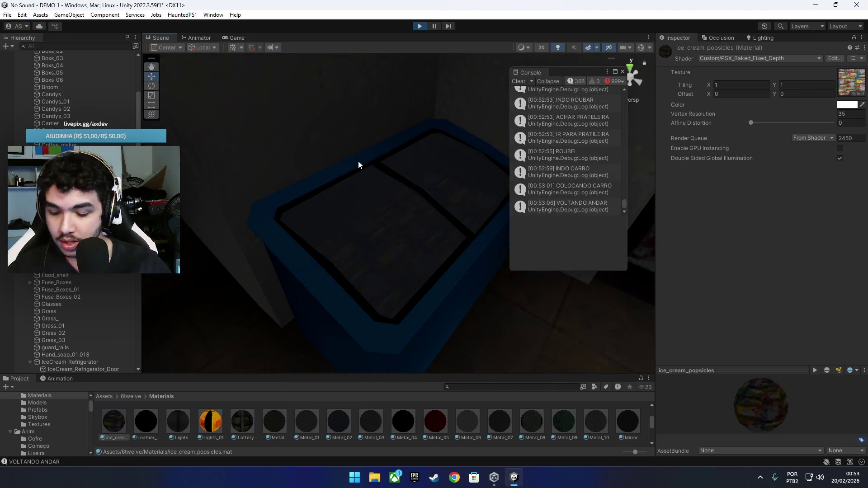
key("ctrl+s")
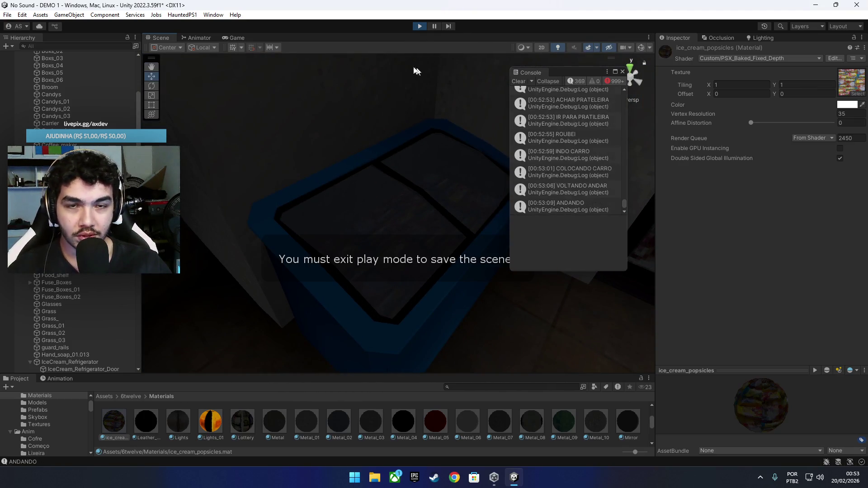
mouse_move(443, 111)
left_mouse_down()
mouse_move(233, 208)
mouse_move(280, 202)
left_mouse_up()
left_click(236, 38)
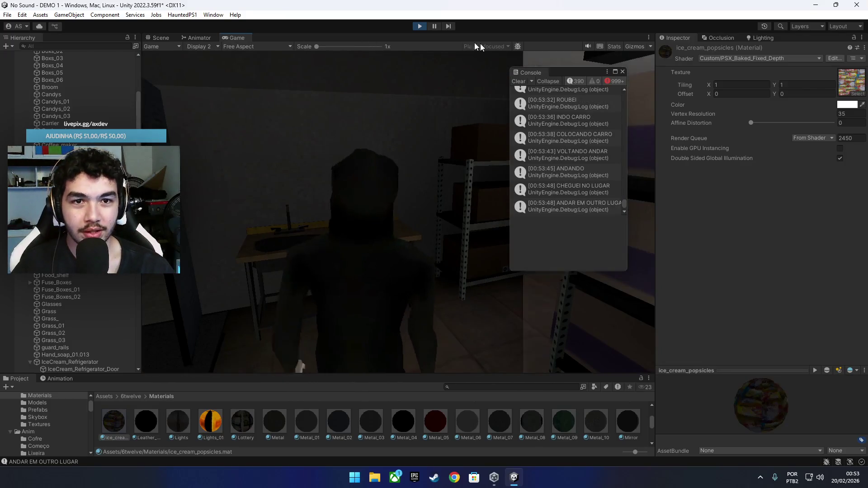
left_click(421, 27)
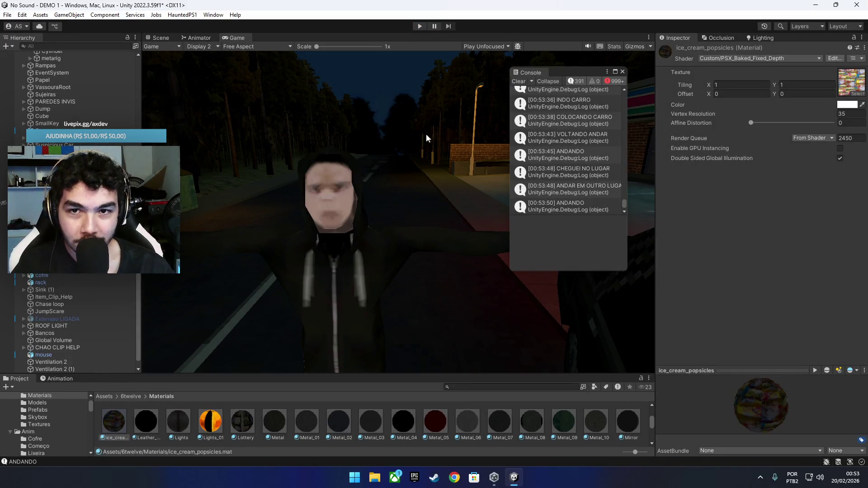
left_click(161, 38)
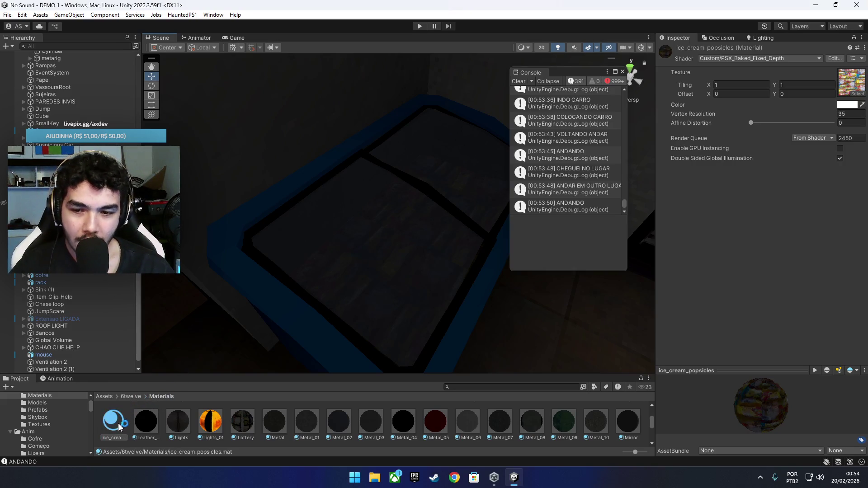
Step: Clear the console, open the DEMO scene and select its ice cream refrigerator
scroll(324, 301, "up", 6)
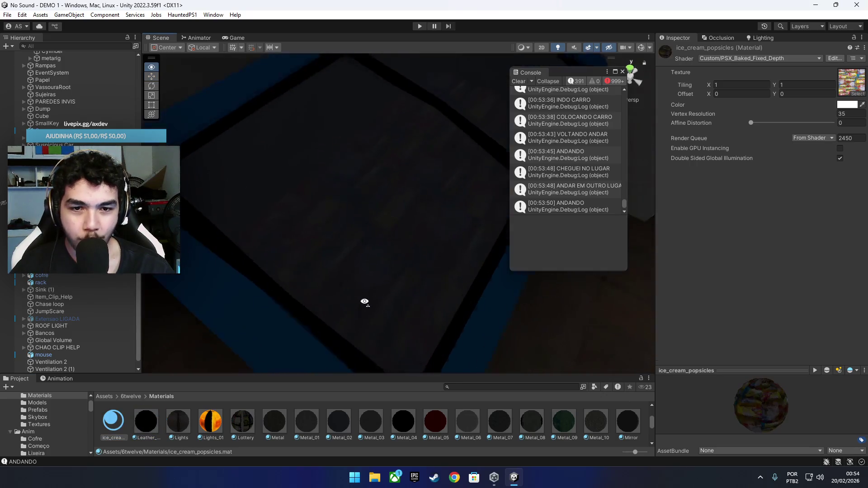
mouse_move(446, 210)
left_mouse_down()
mouse_move(429, 213)
mouse_move(256, 156)
left_mouse_up()
left_click_drag(565, 70, 719, 97)
left_click(685, 106)
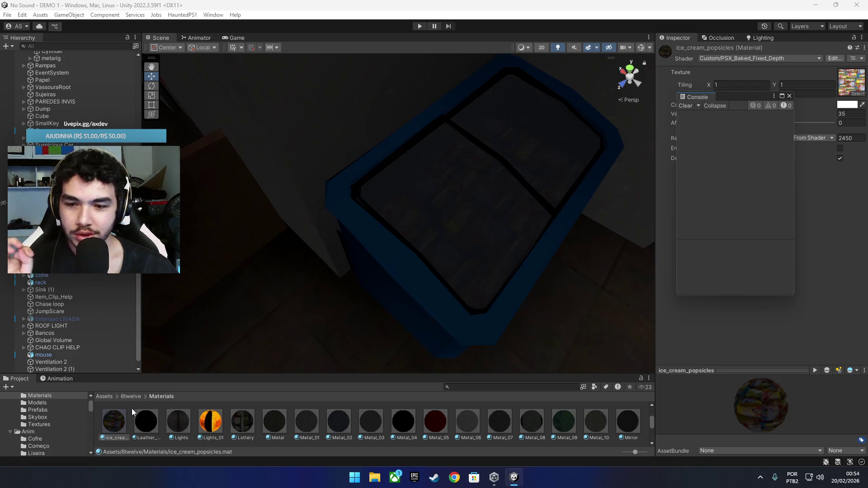
left_click(105, 396)
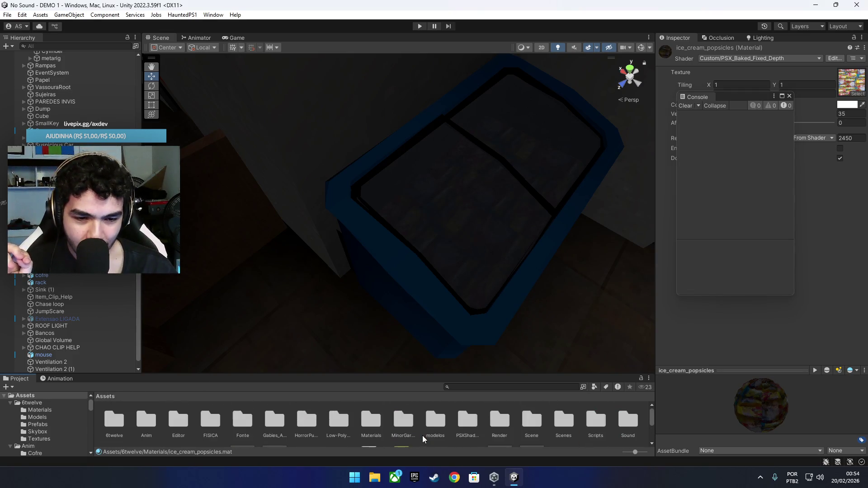
double_click(520, 421)
left_click(207, 419)
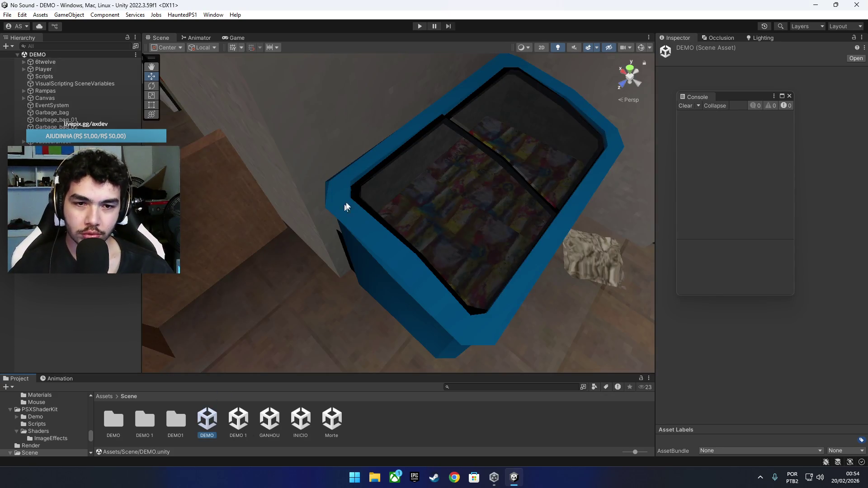
mouse_move(345, 204)
left_mouse_down()
mouse_move(462, 178)
mouse_move(353, 211)
mouse_move(349, 203)
mouse_move(392, 207)
mouse_move(339, 294)
left_mouse_up()
left_click(392, 208)
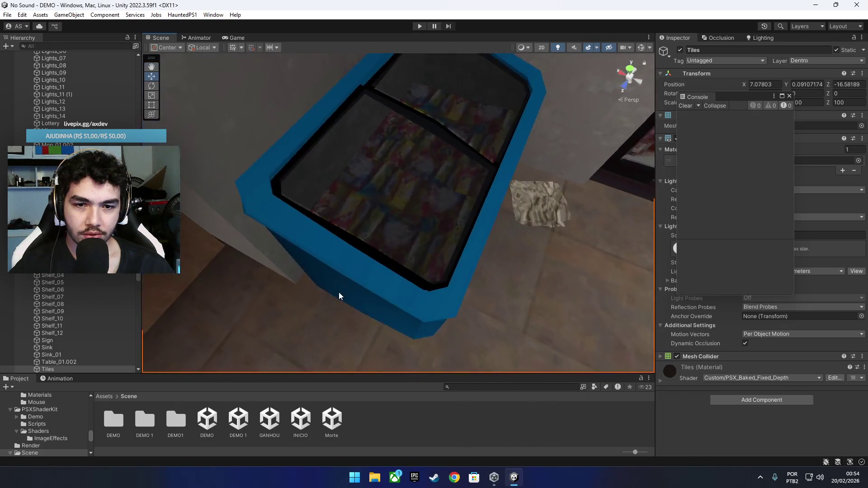
left_click(339, 295)
Step: Lower the ice_cream_popsicles material's colour alpha to 0 so the popsicles disappear
mouse_move(698, 97)
left_mouse_down()
mouse_move(317, 294)
mouse_move(50, 385)
left_mouse_up()
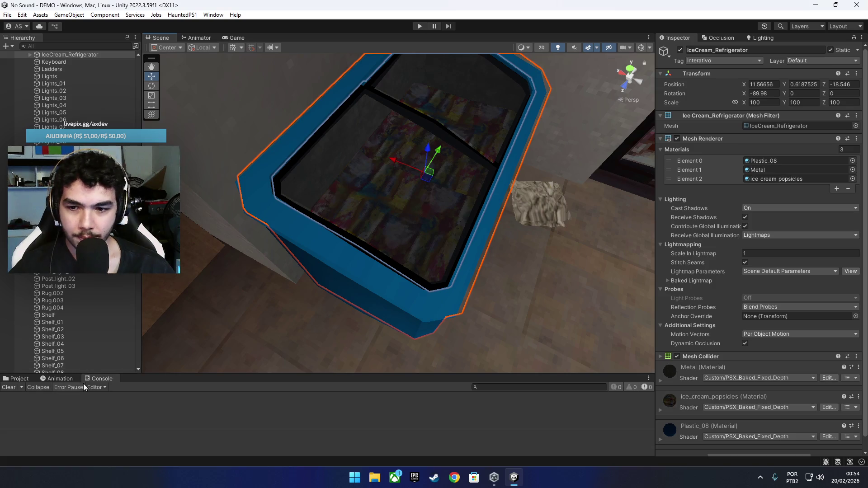
left_click(20, 379)
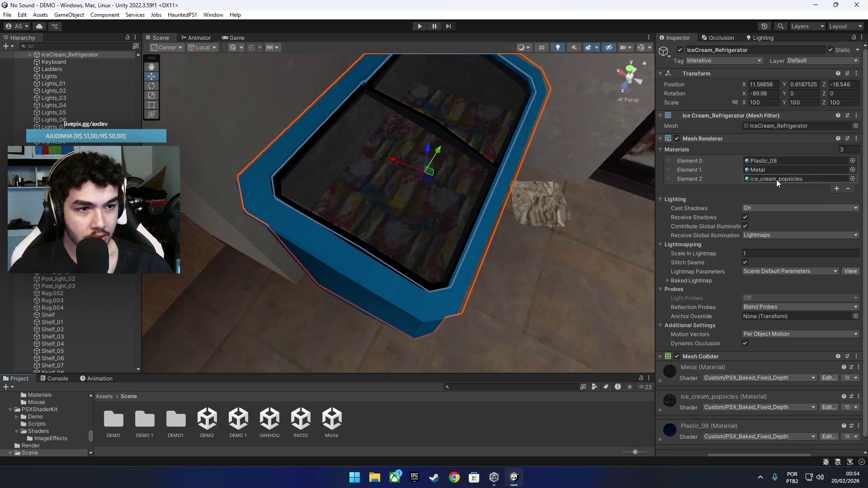
left_click(776, 179)
left_click(116, 432)
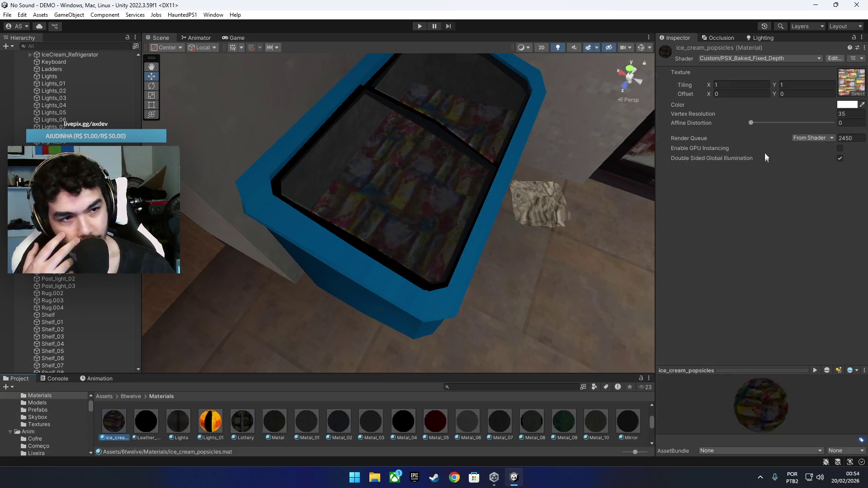
left_click(840, 105)
left_click(784, 282)
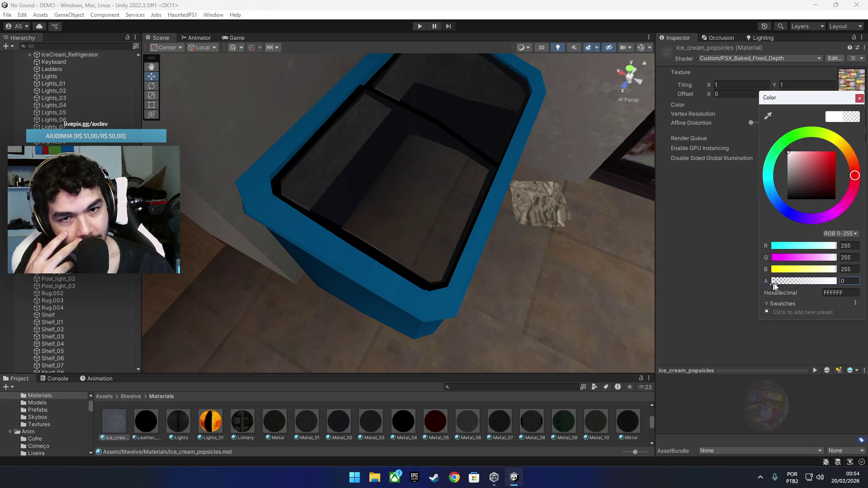
mouse_move(452, 253)
left_mouse_down()
mouse_move(442, 194)
mouse_move(460, 202)
mouse_move(438, 223)
mouse_move(446, 224)
left_mouse_up()
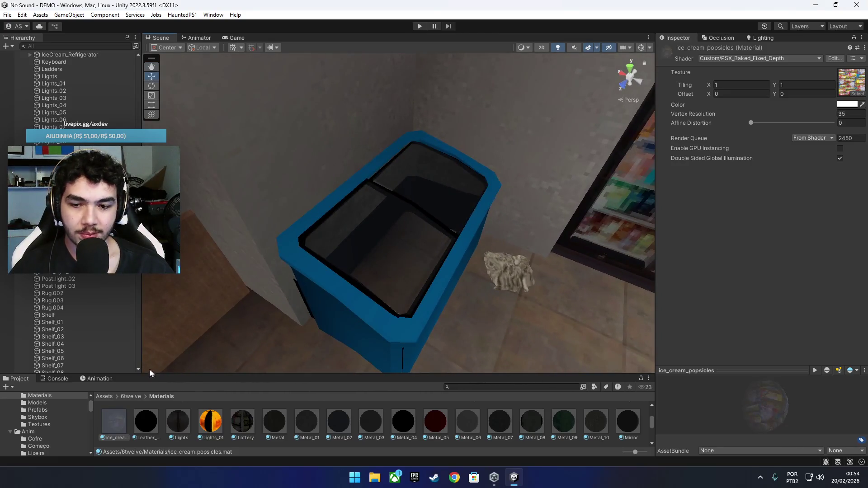
scroll(54, 288, "up", 15)
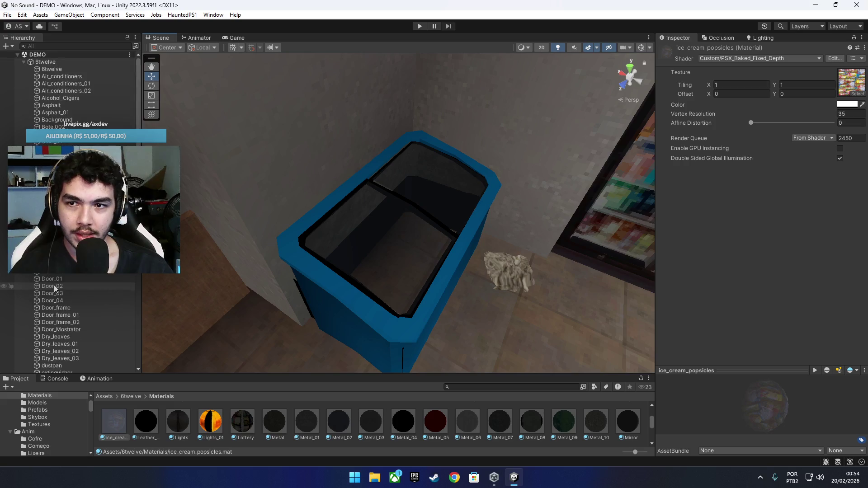
Step: Select the Scripts object and open its Interact script graph
left_click(24, 62)
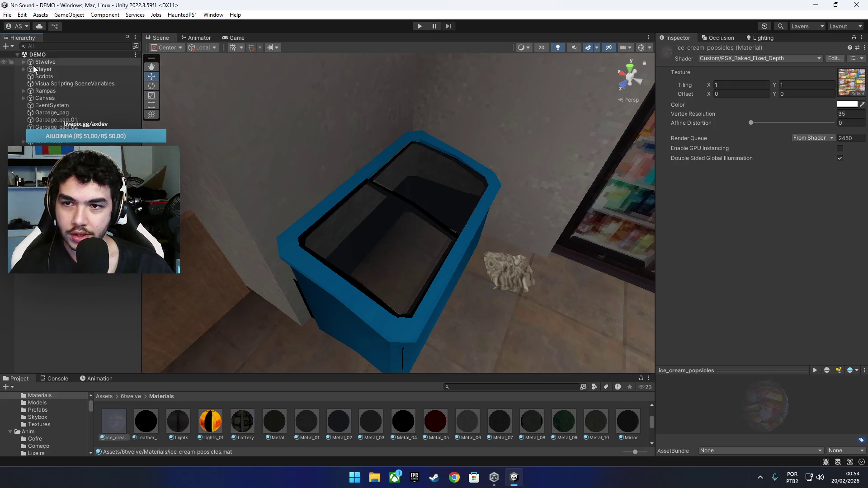
left_click(44, 77)
left_click(695, 307)
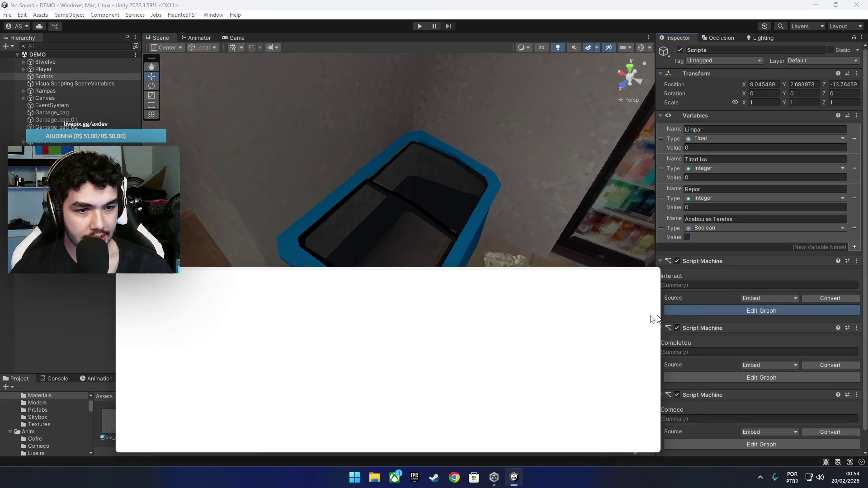
Step: Maximize the Interact graph and select the Set Shader node for ice_cream_popsicles
left_click_drag(474, 266, 503, 144)
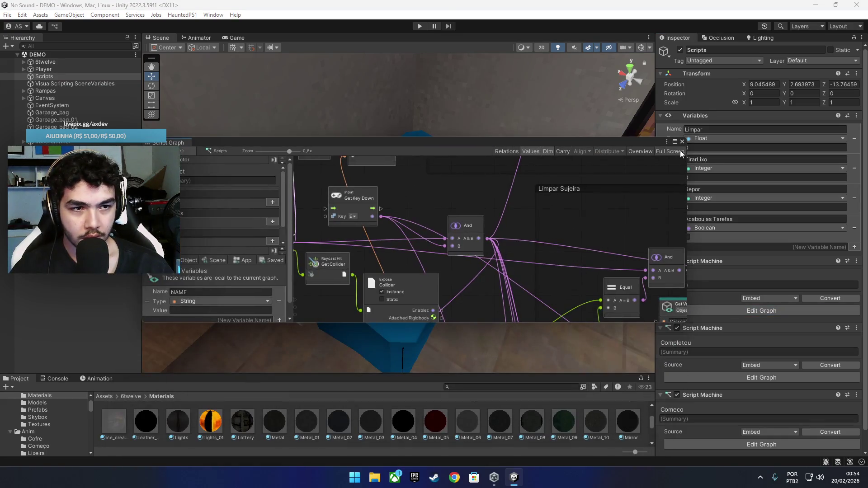
left_click(675, 142)
scroll(471, 323, "down", 5)
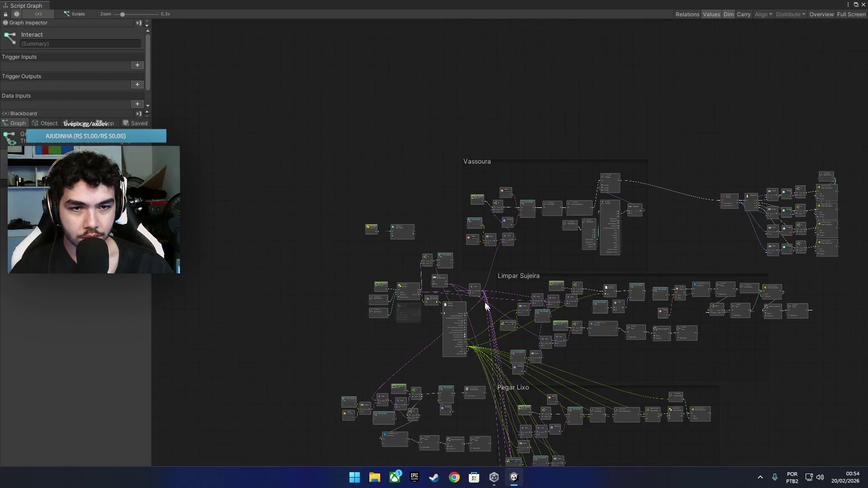
scroll(464, 238, "down", 4)
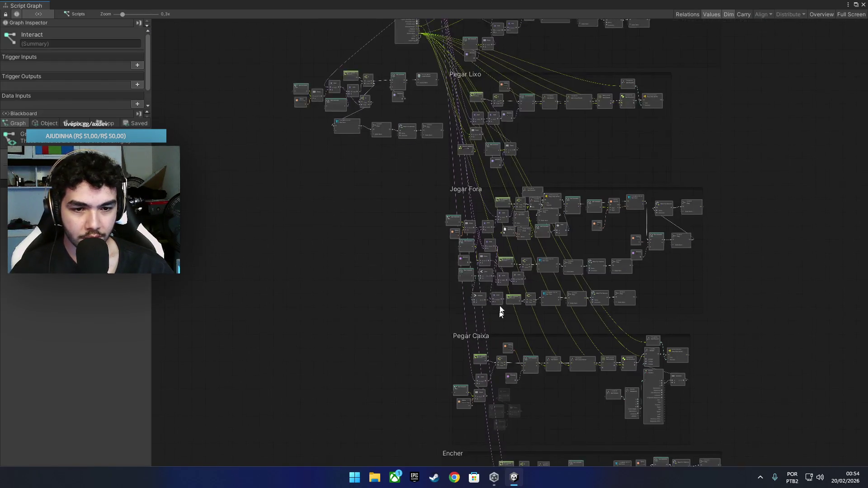
scroll(488, 325, "down", 3)
scroll(351, 343, "up", 8)
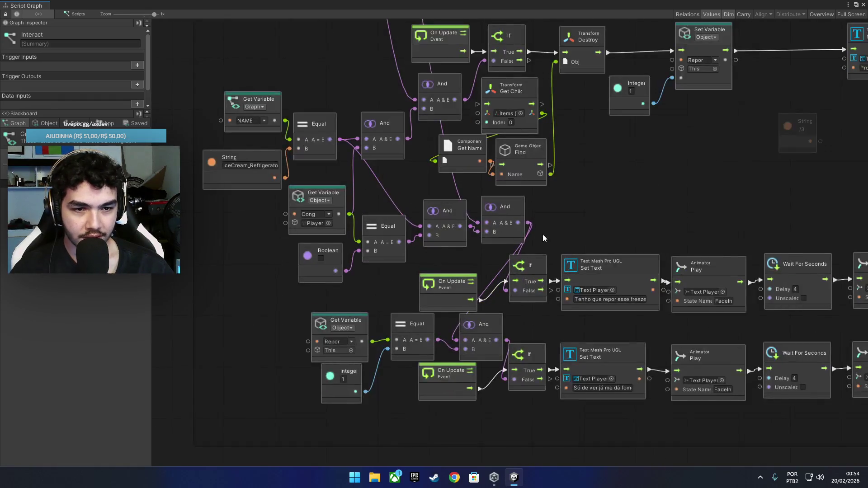
scroll(390, 316, "up", 2)
scroll(390, 316, "right", 10)
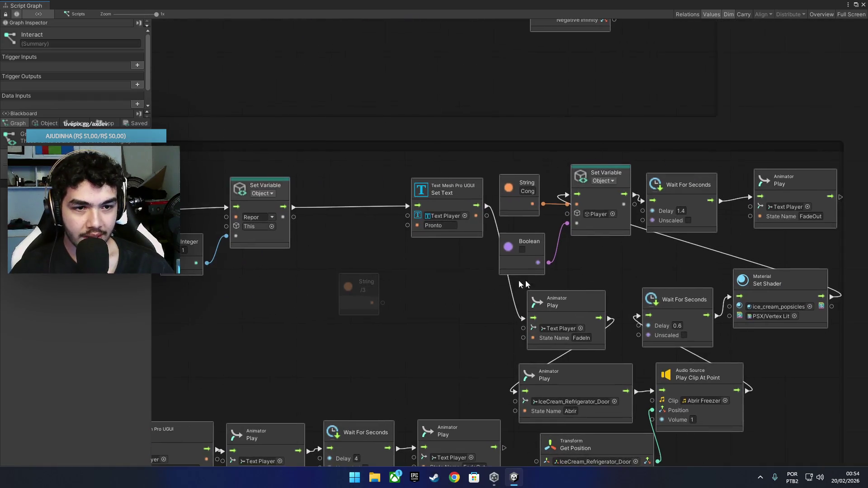
mouse_move(643, 280)
left_mouse_down()
mouse_move(653, 267)
mouse_move(650, 297)
left_mouse_up()
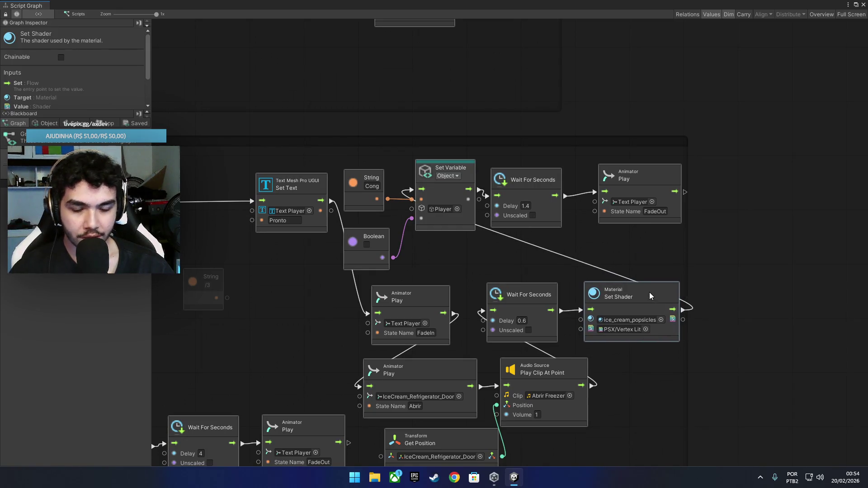
Step: Replace the Set Shader node with a Material Set Color node
right_click(652, 294)
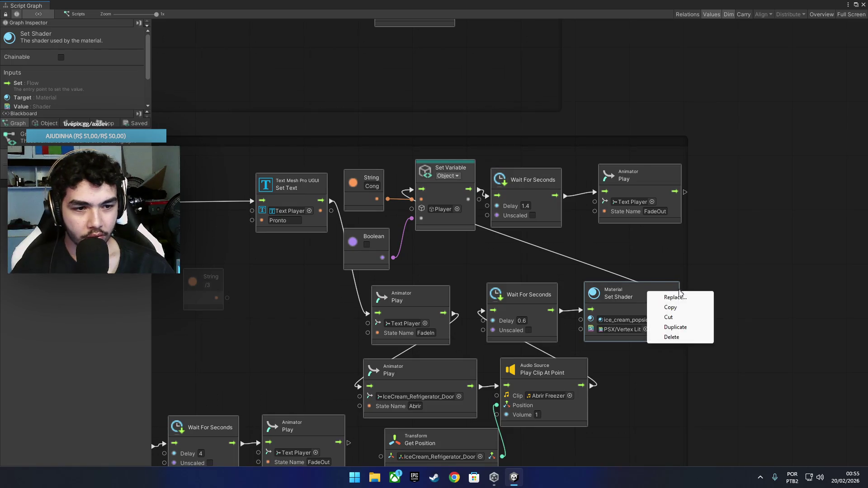
left_click(678, 299)
type("mater")
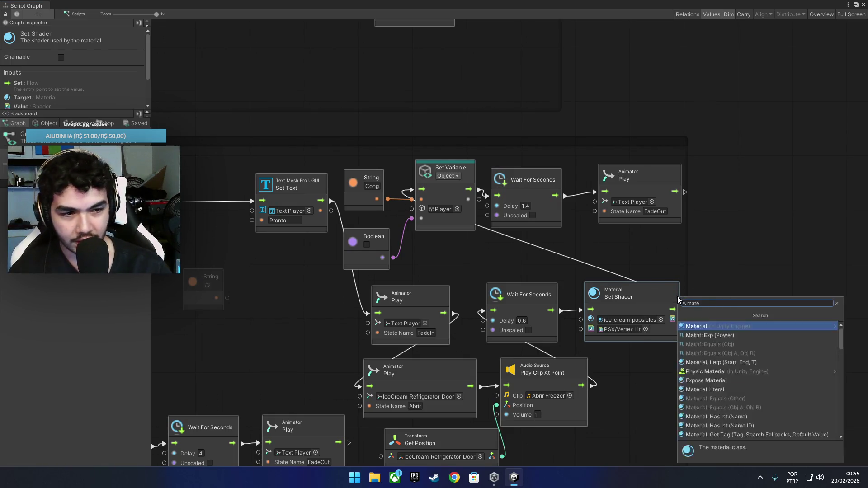
left_click(714, 329)
scroll(707, 409, "down", 10)
scroll(707, 409, "down", 15)
scroll(708, 407, "down", 10)
scroll(709, 406, "up", 7)
scroll(711, 403, "up", 6)
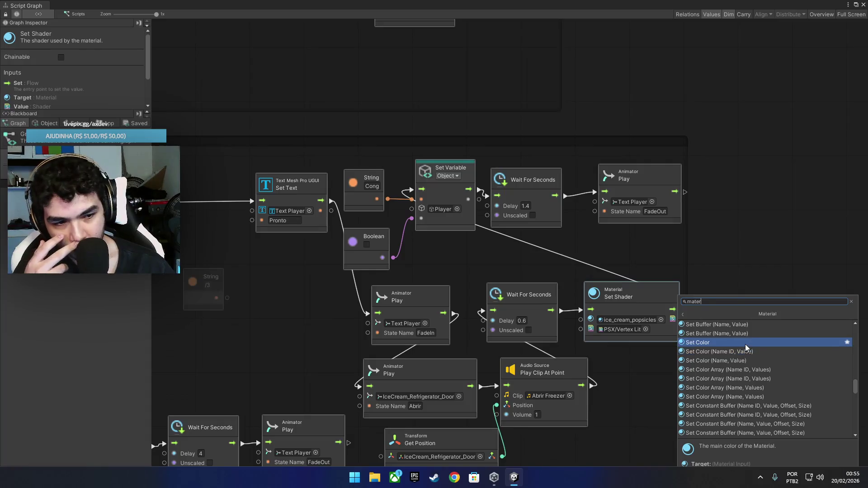
left_click(732, 343)
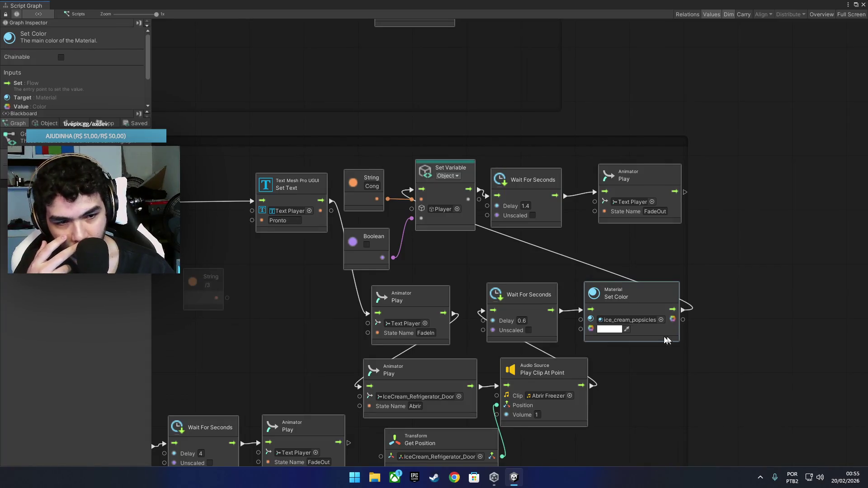
Step: Close the graph, then open the freezer's ice_cream_popsicles material colour for editing
left_click(621, 328)
left_click(774, 368)
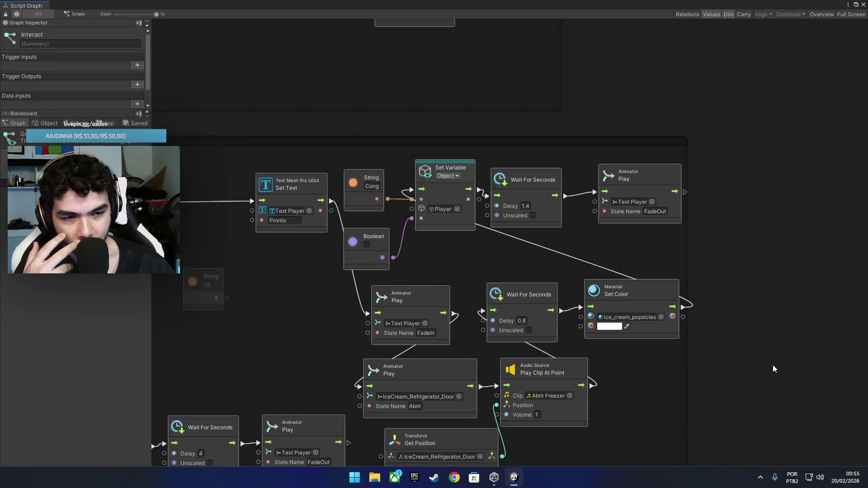
left_click_drag(665, 283, 663, 288)
left_click(865, 5)
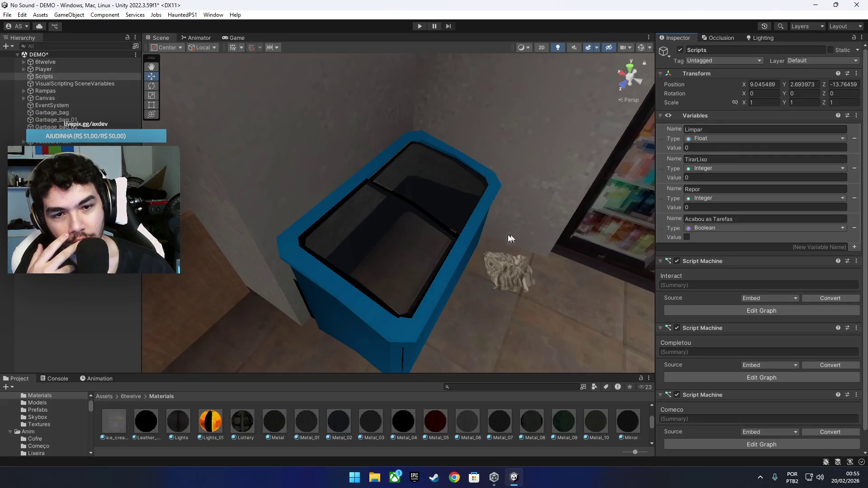
left_click(352, 326)
left_click(120, 426)
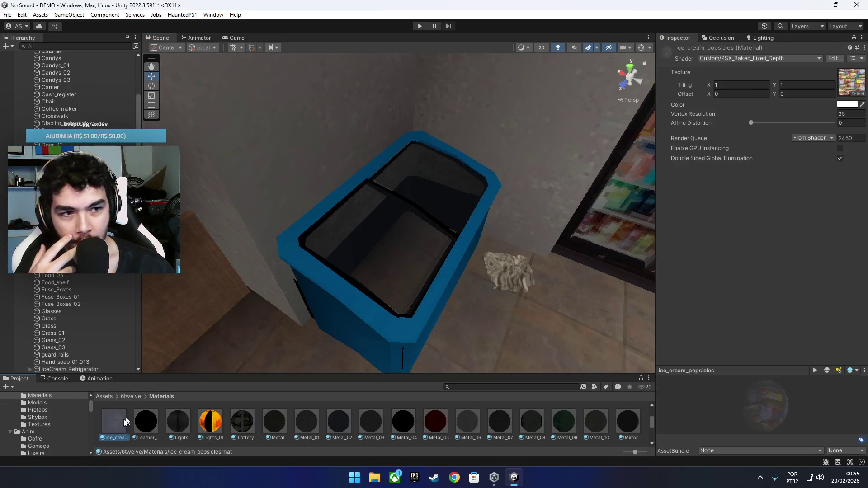
left_click(849, 105)
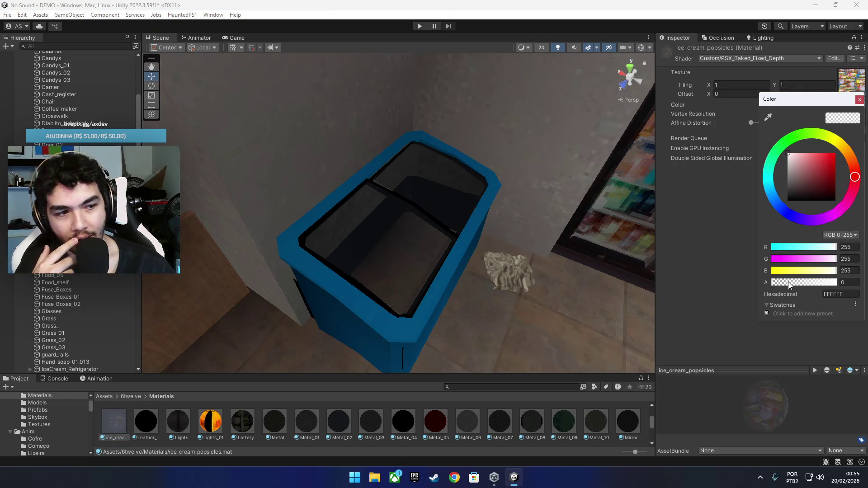
Step: Drag the popsicle colour's alpha back up to 255 and close the picker
left_click_drag(797, 282, 831, 283)
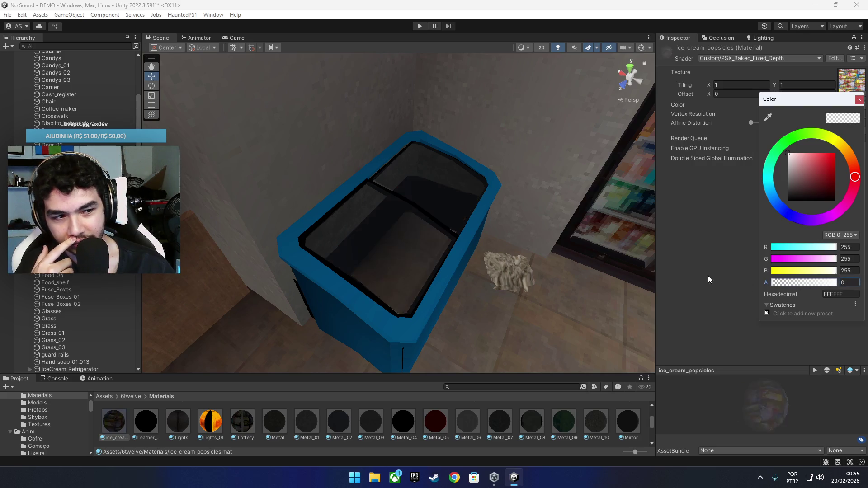
left_click_drag(865, 295, 821, 304)
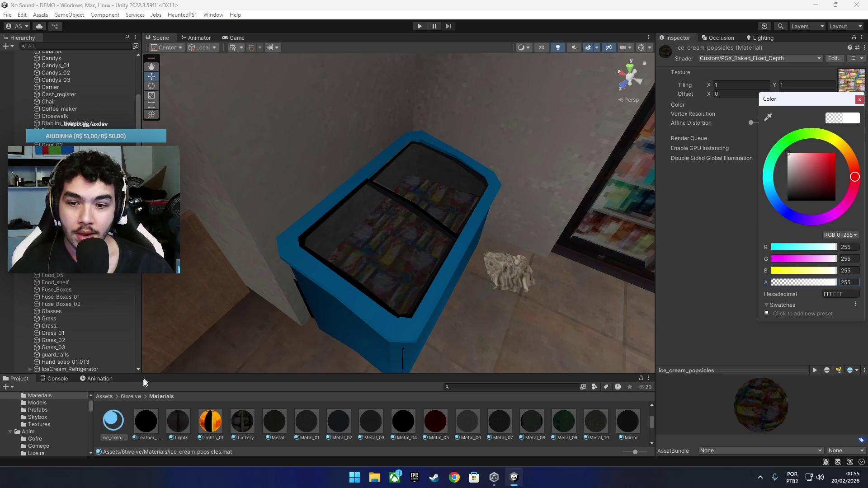
left_click(110, 394)
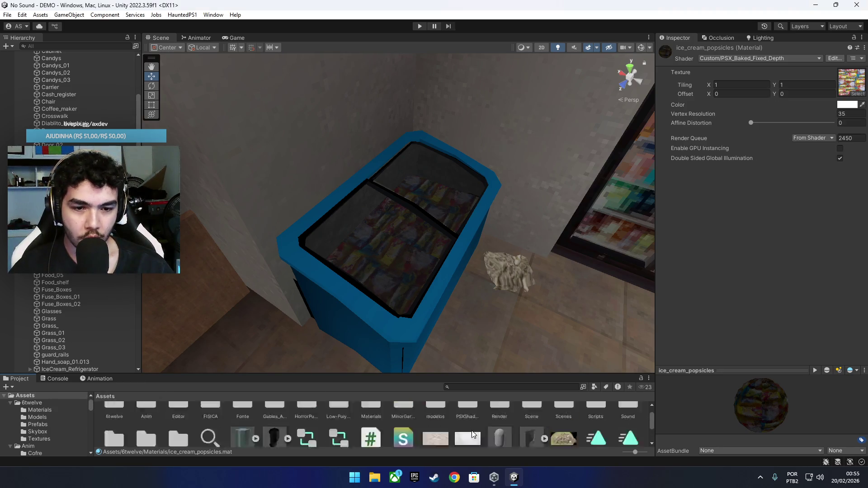
Step: Open the DEMO 1 scene from Assets > Scene and select its ice cream freezer
double_click(538, 425)
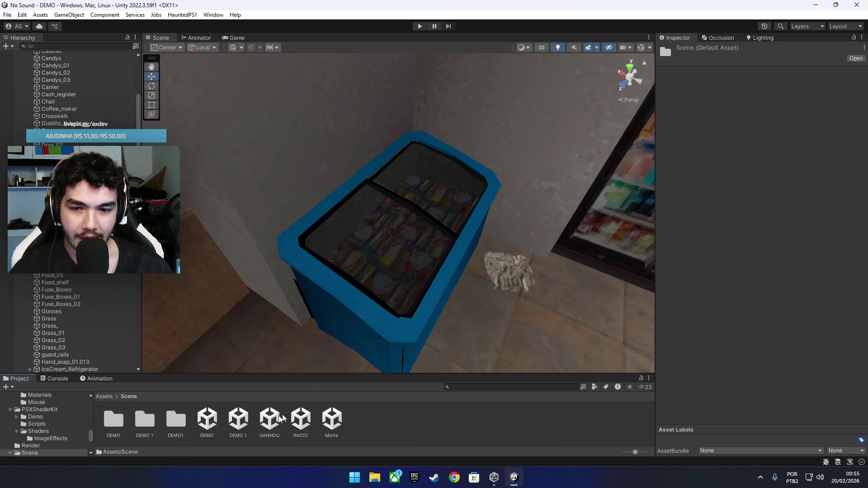
double_click(239, 425)
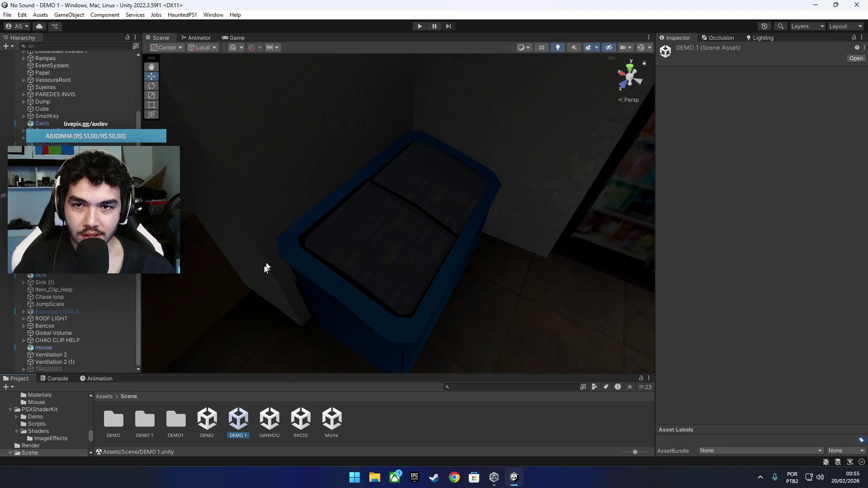
left_click(104, 396)
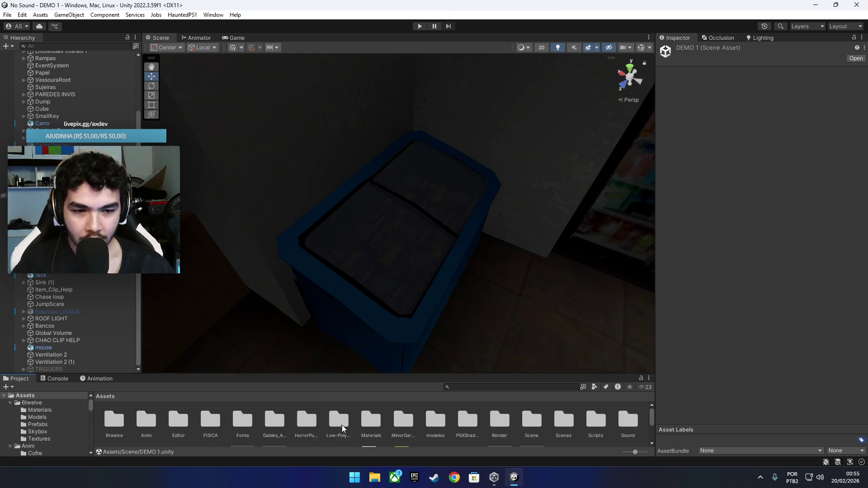
scroll(297, 422, "down", 3)
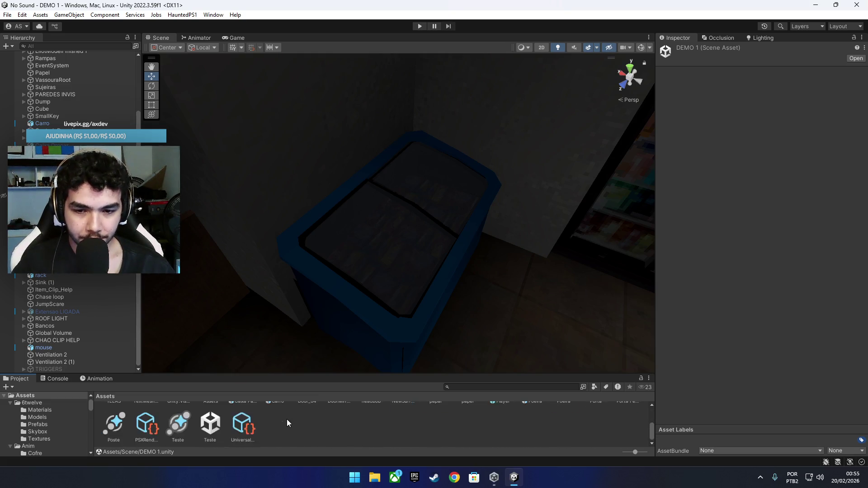
scroll(287, 423, "up", 2)
scroll(287, 421, "up", 5)
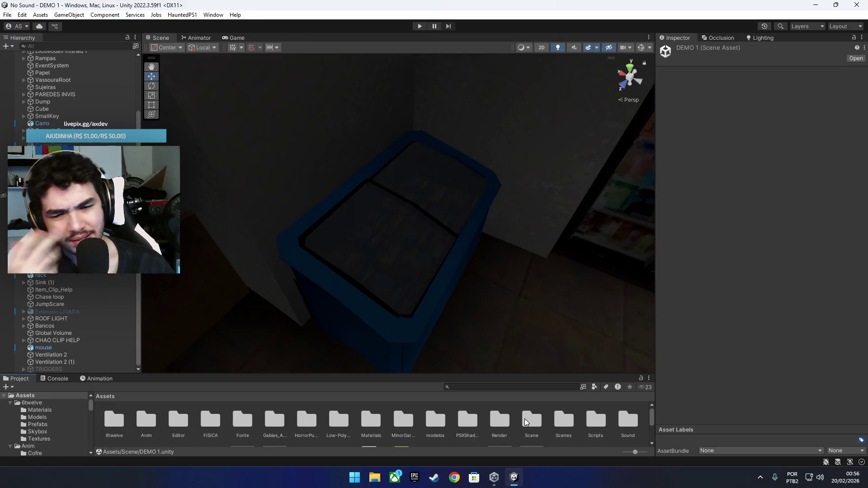
left_click(339, 307)
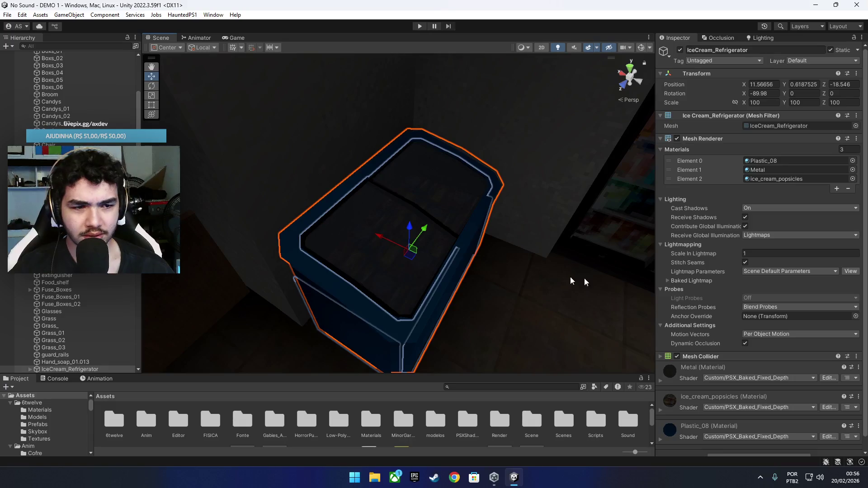
Step: Drag the ice_cream_popsicles colour alpha to fully transparent, then deselect the material
left_click(776, 179)
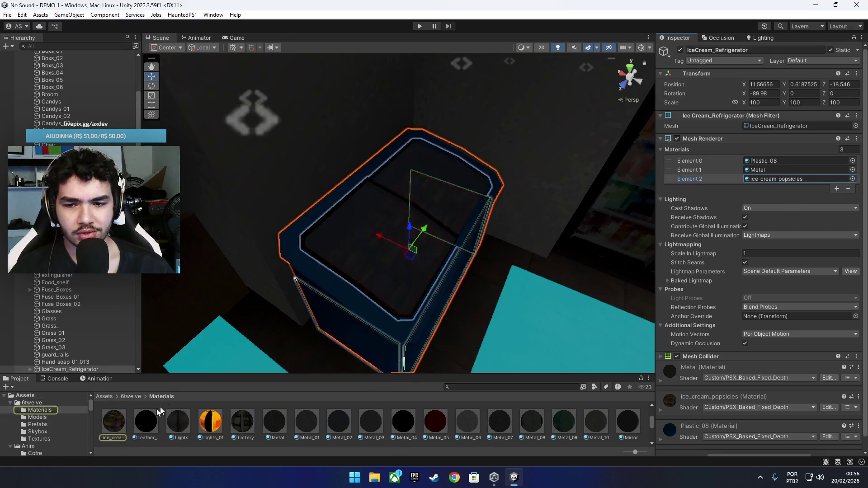
left_click(124, 421)
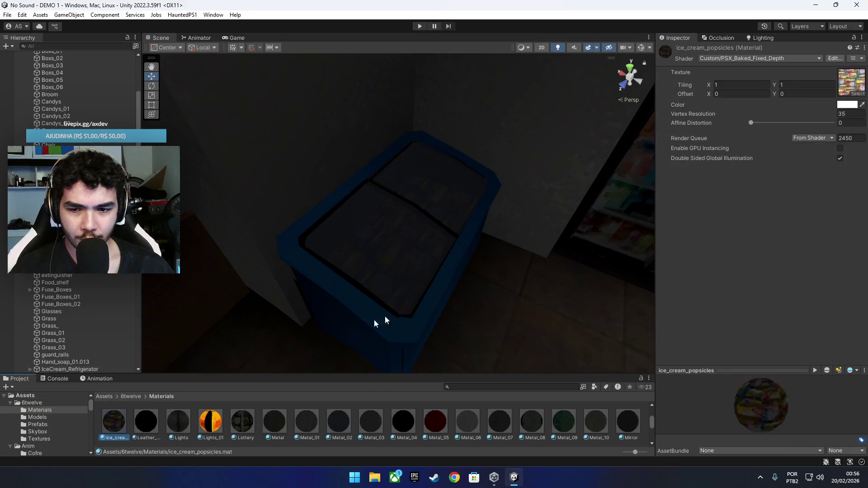
left_click(102, 398)
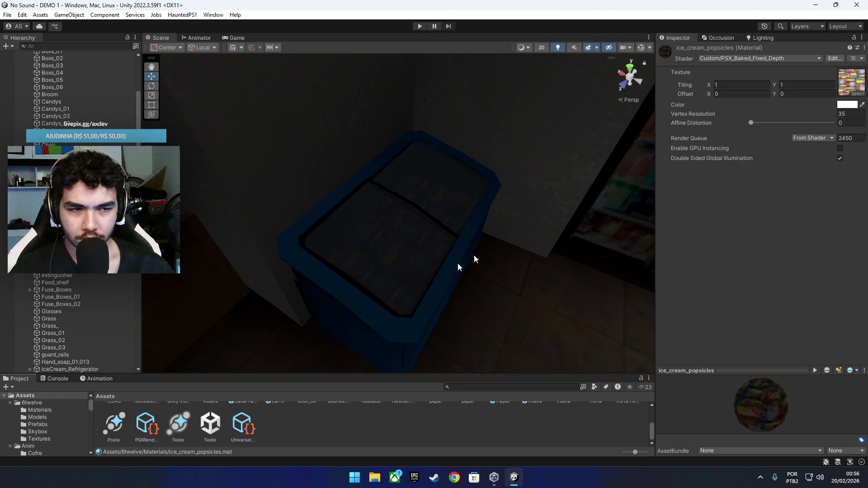
left_click(848, 105)
left_click_drag(799, 282, 708, 287)
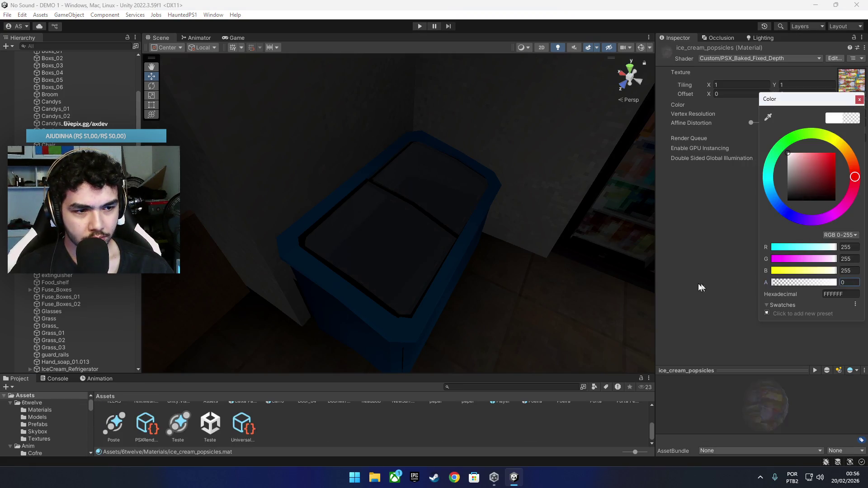
left_click(297, 434)
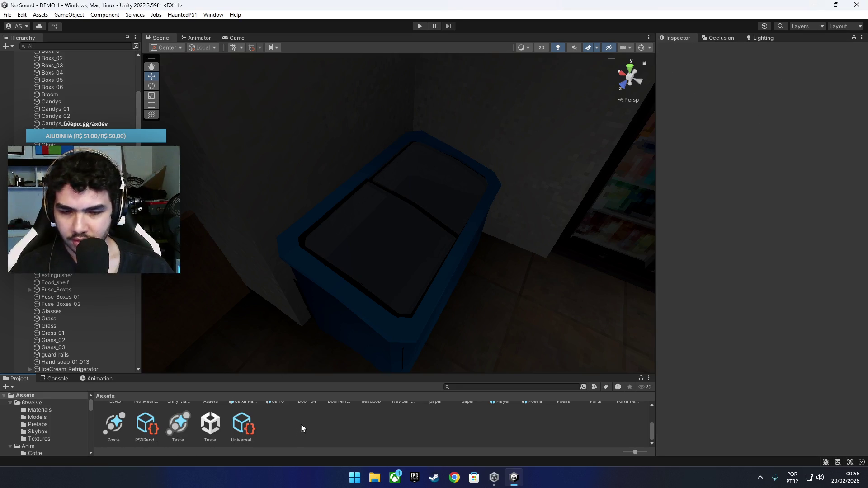
Step: Scroll the Project panel back to the top-level folders and select the Scene folder
scroll(209, 432, "up", 5)
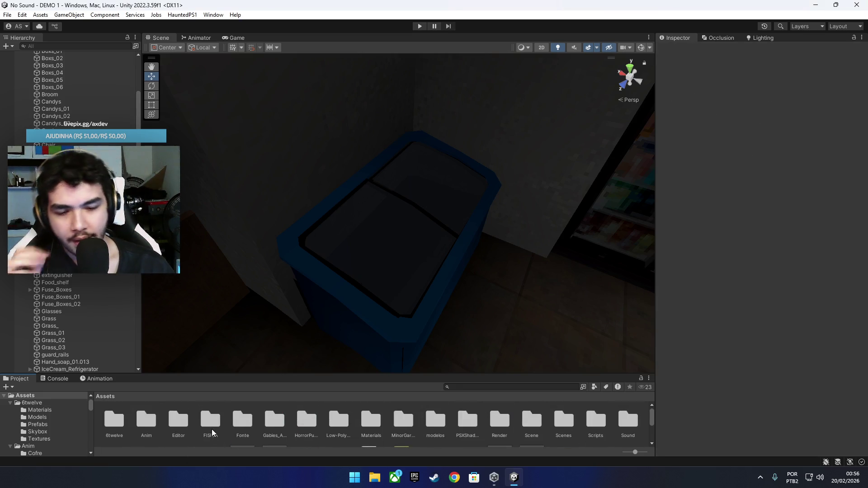
scroll(212, 433, "down", 3)
scroll(217, 429, "up", 3)
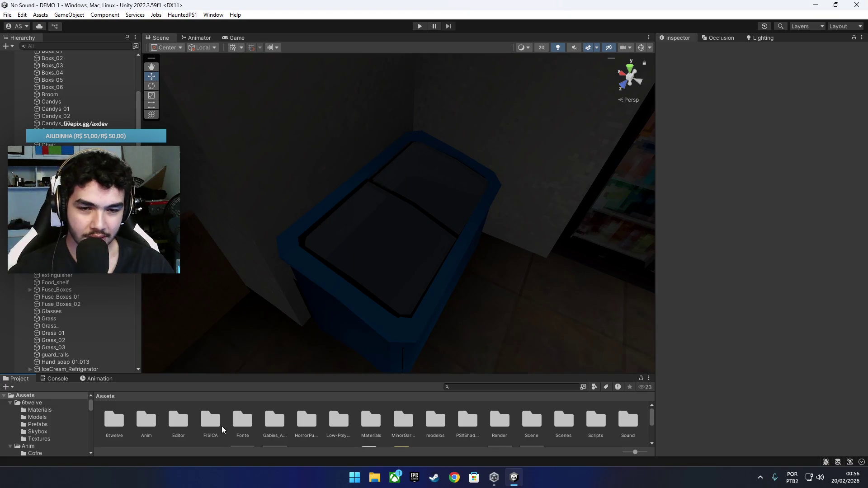
mouse_move(484, 293)
left_mouse_down()
mouse_move(516, 254)
mouse_move(475, 231)
mouse_move(455, 260)
mouse_move(444, 255)
left_mouse_up()
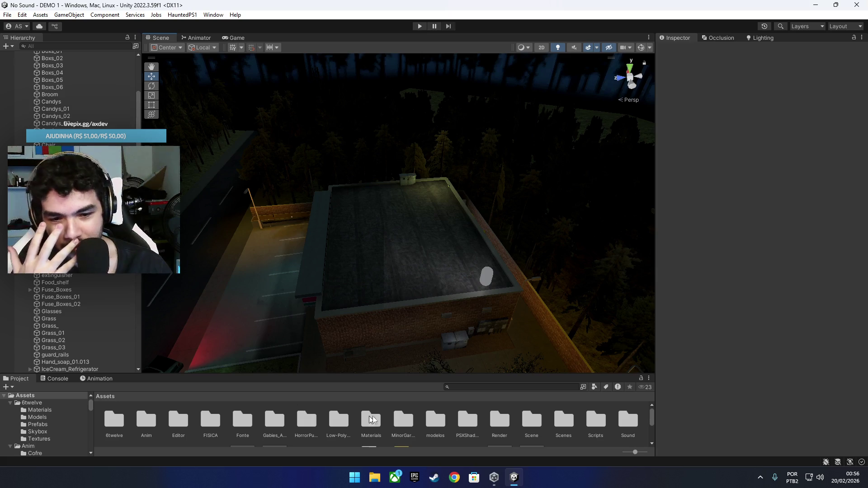
left_click(530, 427)
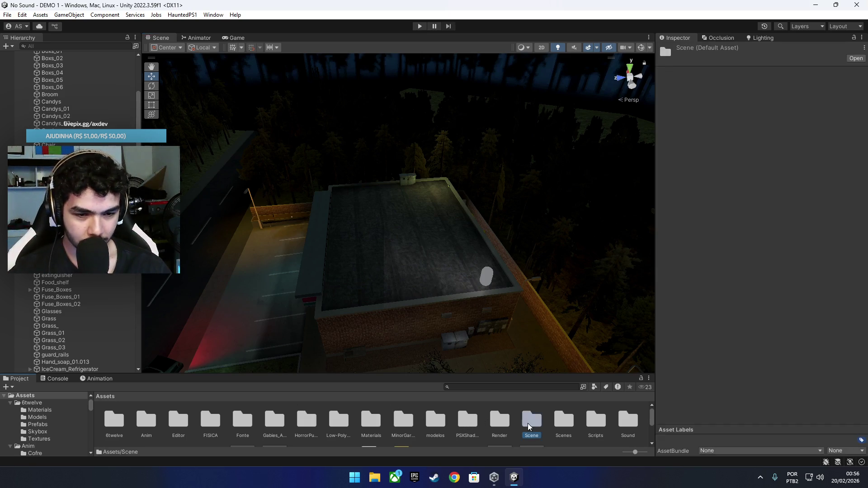
Step: Select Scripts 2 and open its LIGAR E CONTAGEM script graph
scroll(68, 204, "up", 5)
left_click(64, 91)
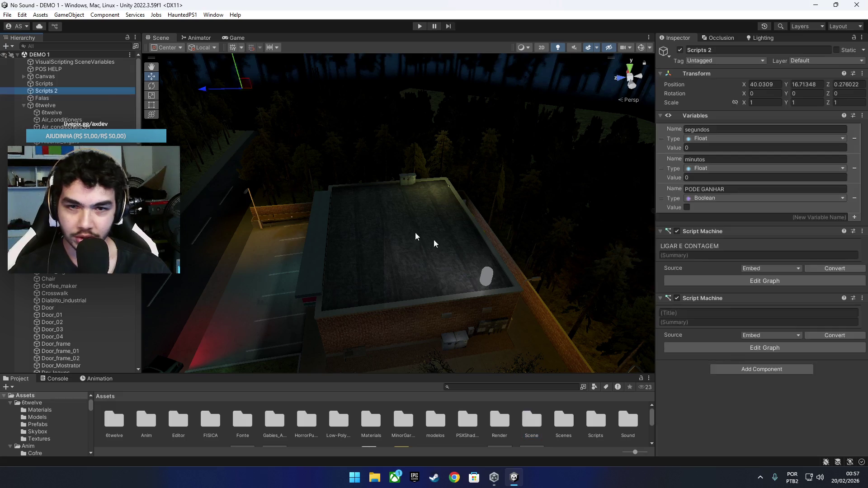
left_click(727, 284)
scroll(427, 272, "up", 5)
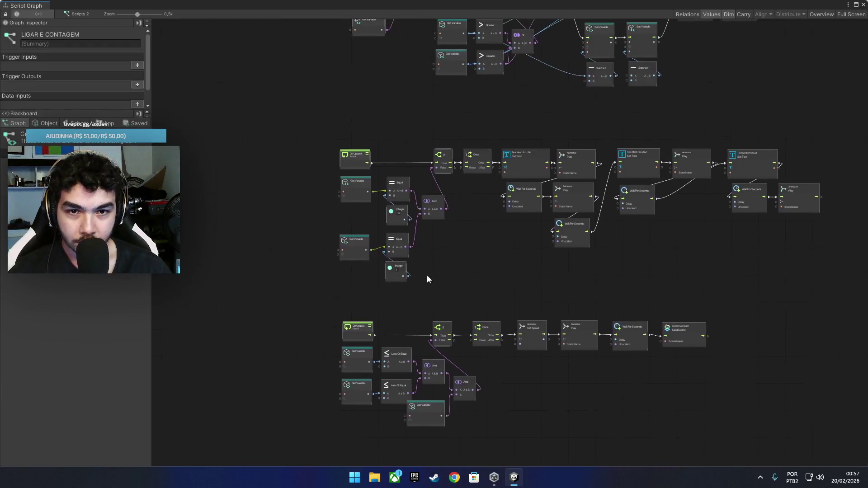
scroll(386, 190, "up", 3)
Step: Add a Material Set Color node after On Start targeting ice_cream_popsicles
left_click_drag(367, 189, 384, 189)
type("mater")
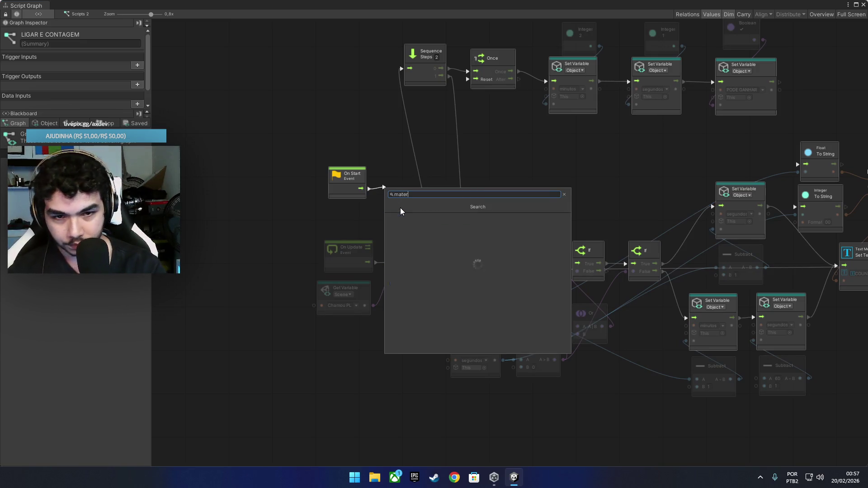
left_click(414, 219)
scroll(441, 292, "down", 10)
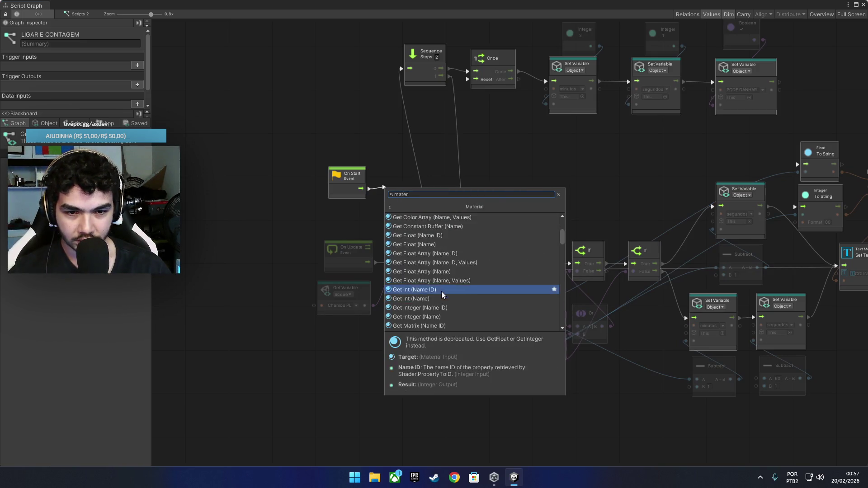
scroll(439, 288, "down", 5)
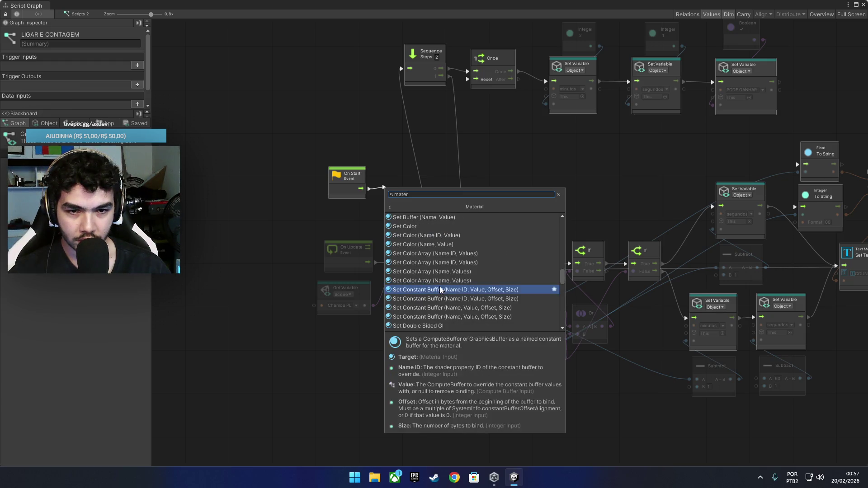
left_click(417, 226)
left_click(431, 195)
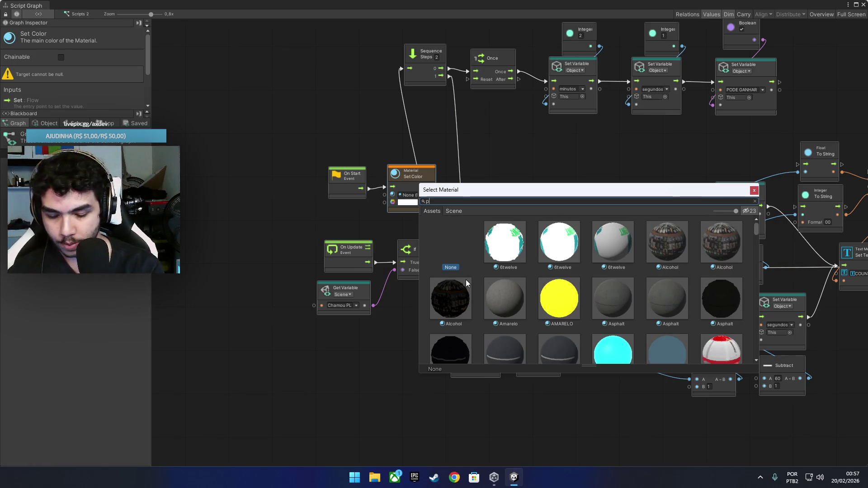
type("pop")
double_click(496, 239)
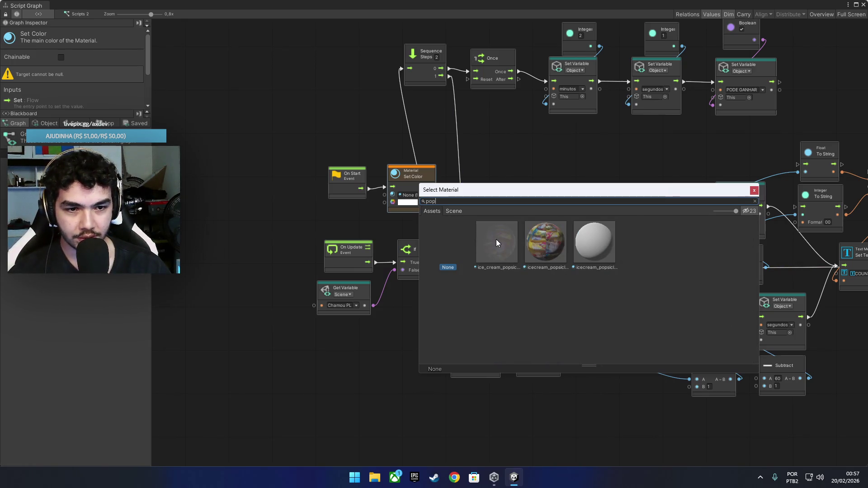
left_click(407, 202)
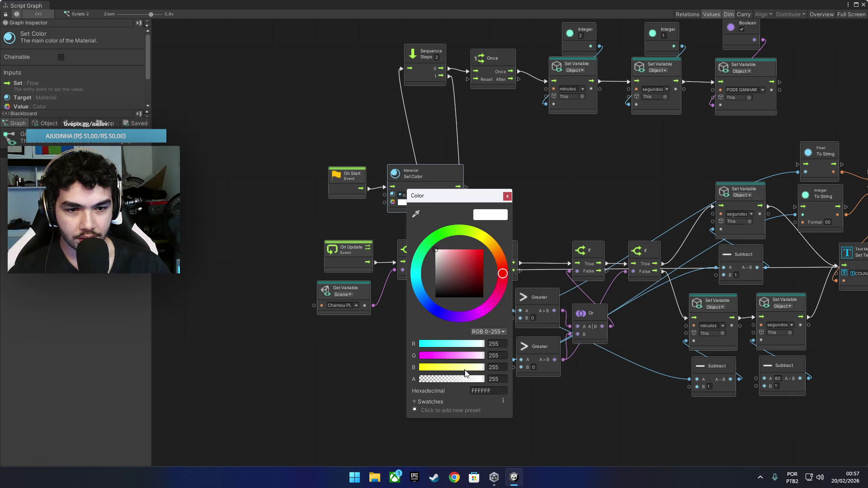
left_click(541, 264)
Step: Close the graph and save the DEMO 1 scene with Ctrl+S
left_click(864, 4)
mouse_move(398, 281)
left_mouse_down()
mouse_move(447, 302)
mouse_move(452, 329)
mouse_move(449, 252)
mouse_move(430, 283)
left_mouse_up()
key("ctrl+s")
scroll(564, 435, "down", 3)
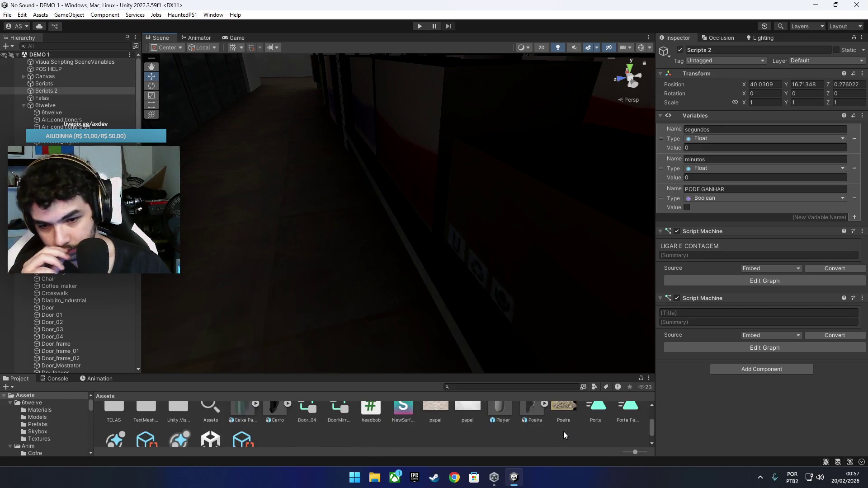
Step: Open the DEMO scene and the Scripts object's Interact graph
scroll(564, 436, "up", 3)
double_click(532, 420)
double_click(209, 418)
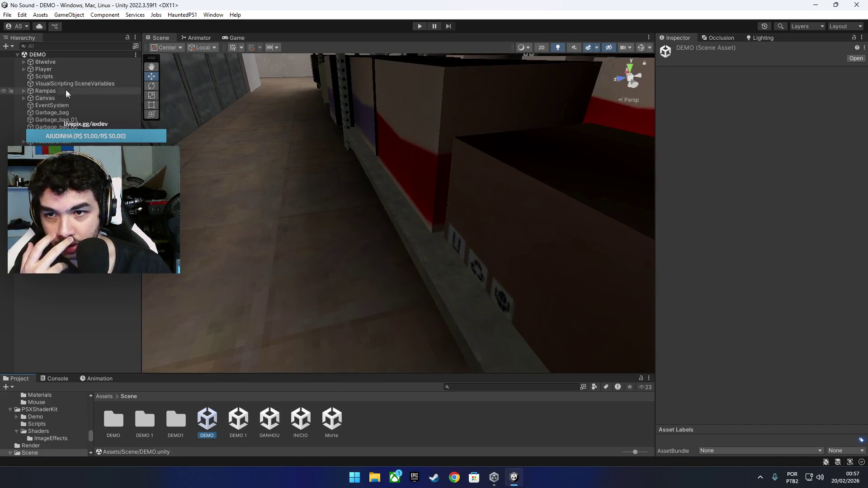
left_click(106, 77)
left_click(744, 312)
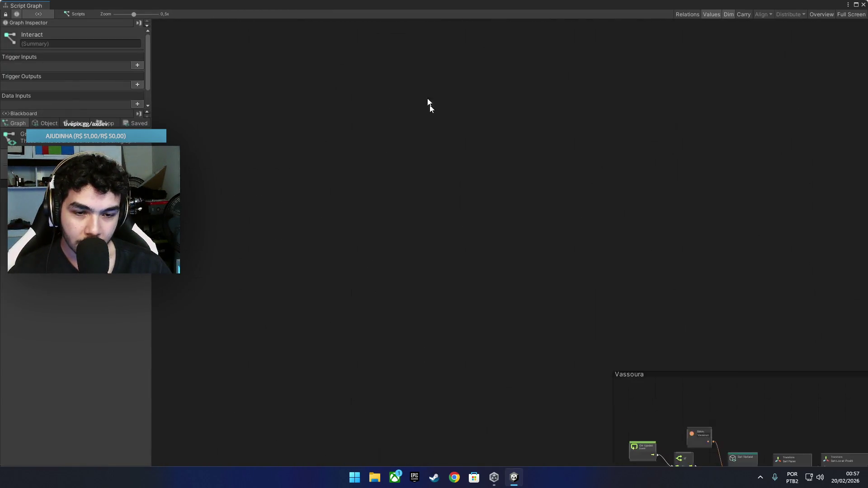
Step: Replace the Set Shader node with Material Set Color via the 'mate' search
left_click(447, 327)
left_click_drag(448, 331, 439, 322)
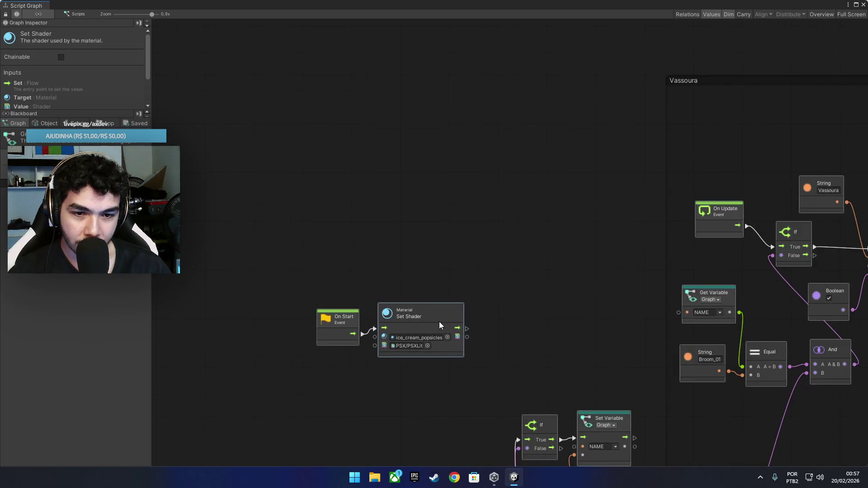
right_click(439, 322)
left_click(472, 329)
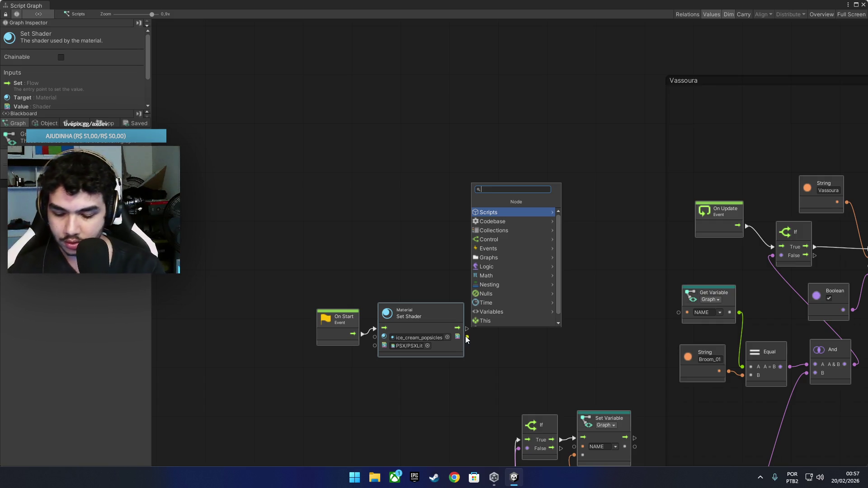
type("mate")
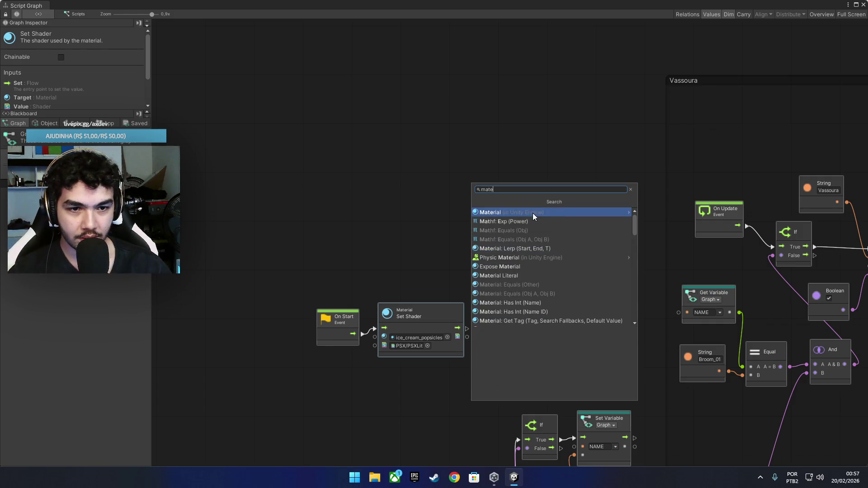
left_click(533, 216)
scroll(522, 322, "down", 10)
scroll(523, 319, "down", 10)
left_click(511, 240)
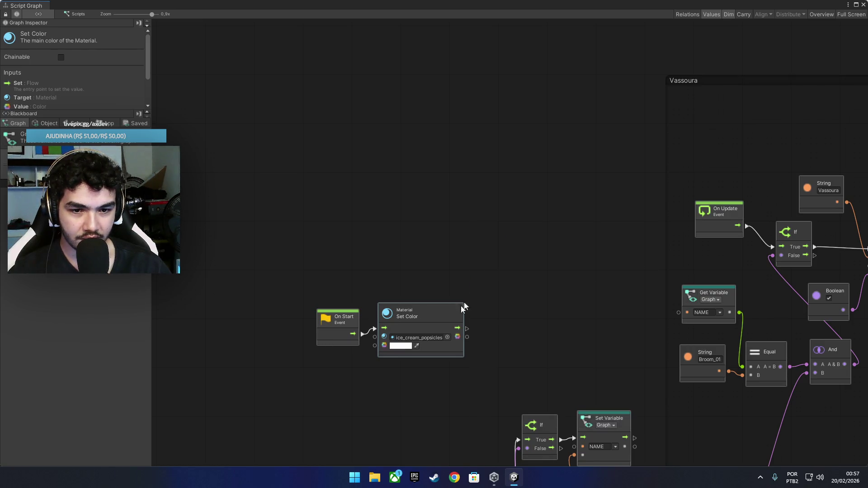
Step: Adjust the Set Color node's colour transparency and close the graph window
left_click(400, 346)
left_click_drag(464, 424, 378, 411)
left_click(595, 299)
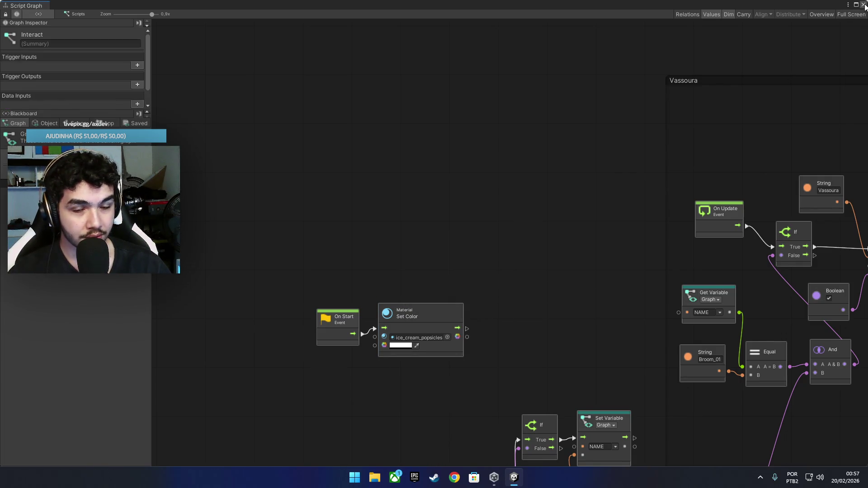
left_click(865, 5)
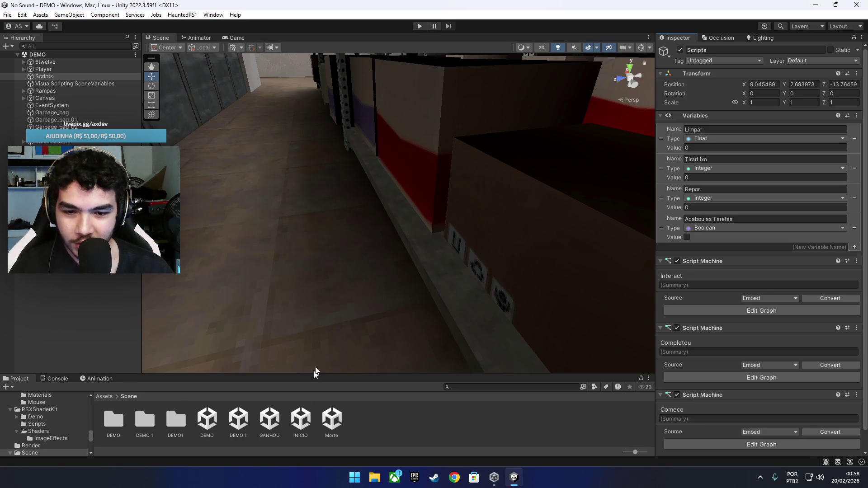
Step: Preview the GANHOU scene's ACABOU screen on Display 1, then reopen the DEMO 1 scene
double_click(271, 423)
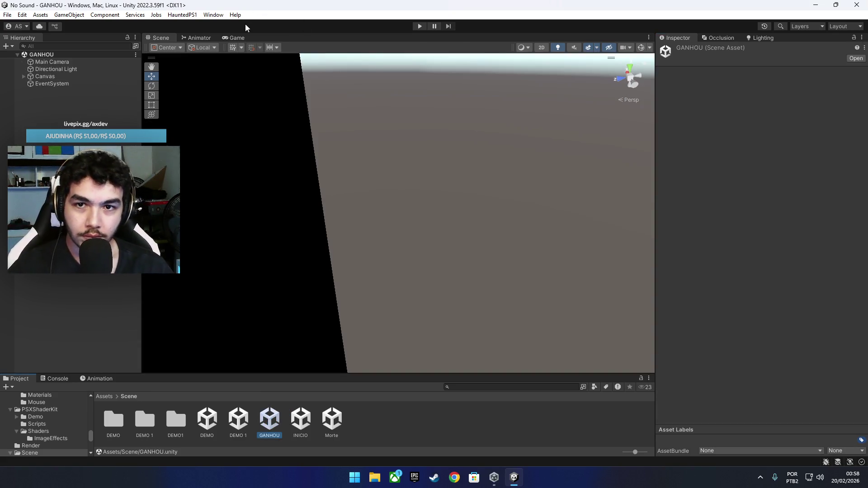
left_click(237, 37)
left_click(201, 46)
left_click(211, 57)
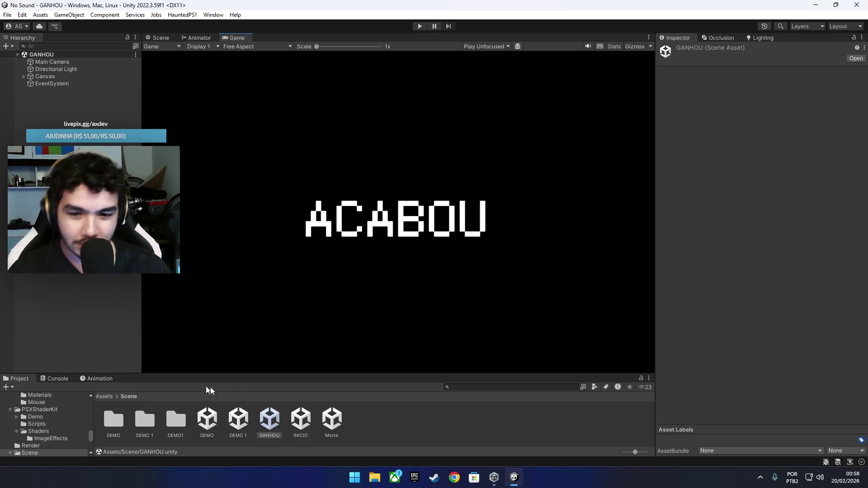
double_click(239, 418)
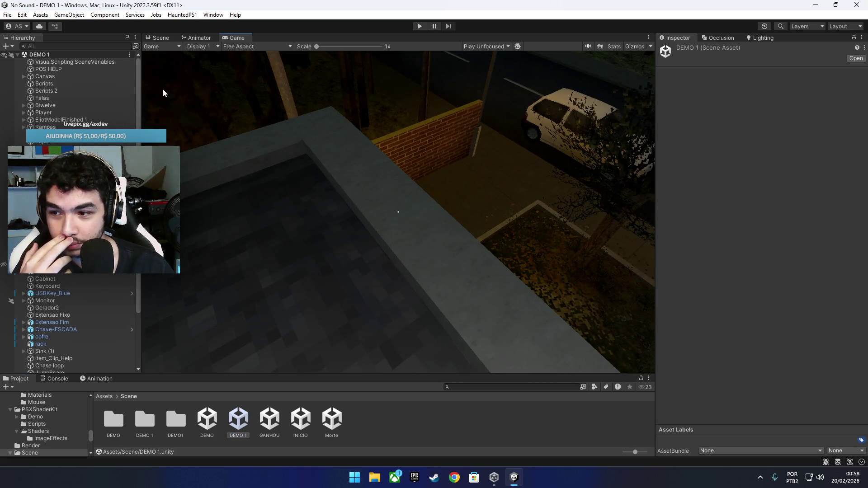
Step: Return to the DEMO 1 Scene view, select the Player capsule, and save the scene
left_click(161, 38)
mouse_move(344, 173)
left_mouse_down()
mouse_move(361, 275)
mouse_move(378, 190)
mouse_move(340, 212)
mouse_move(413, 215)
mouse_move(388, 204)
mouse_move(395, 223)
mouse_move(372, 208)
mouse_move(494, 219)
mouse_move(436, 236)
mouse_move(411, 284)
mouse_move(413, 264)
mouse_move(473, 267)
left_mouse_up()
left_click(455, 270)
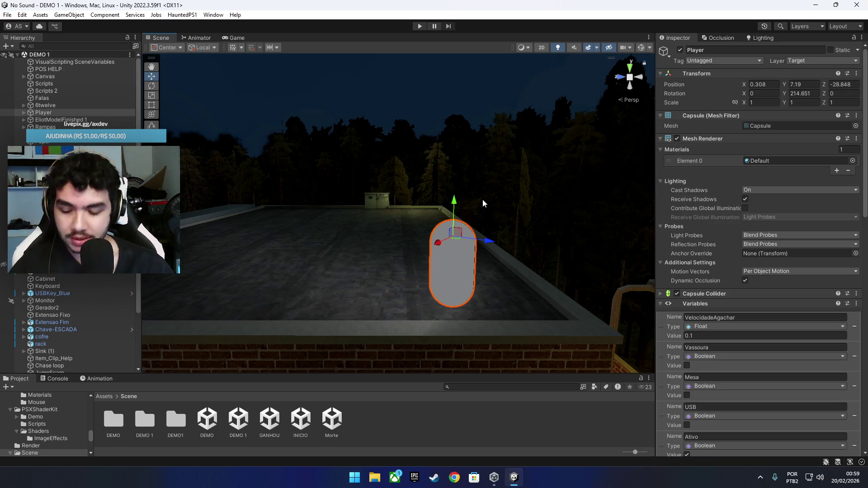
left_click_drag(482, 201, 320, 217)
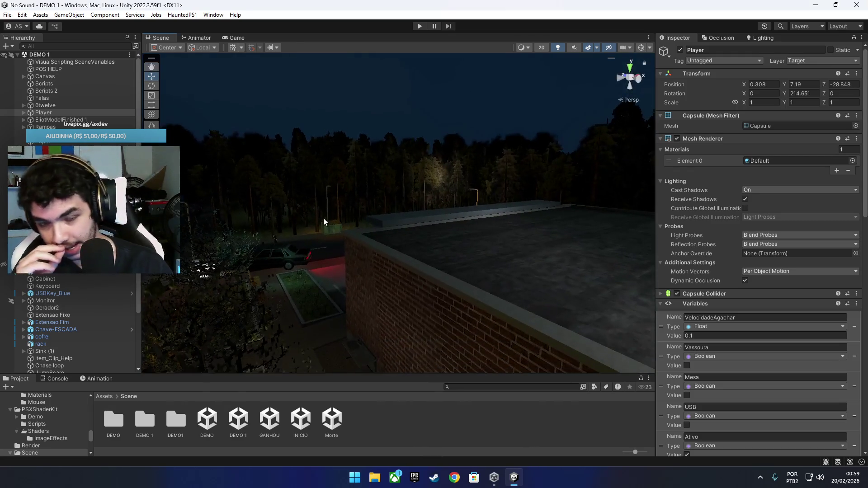
left_click(7, 15)
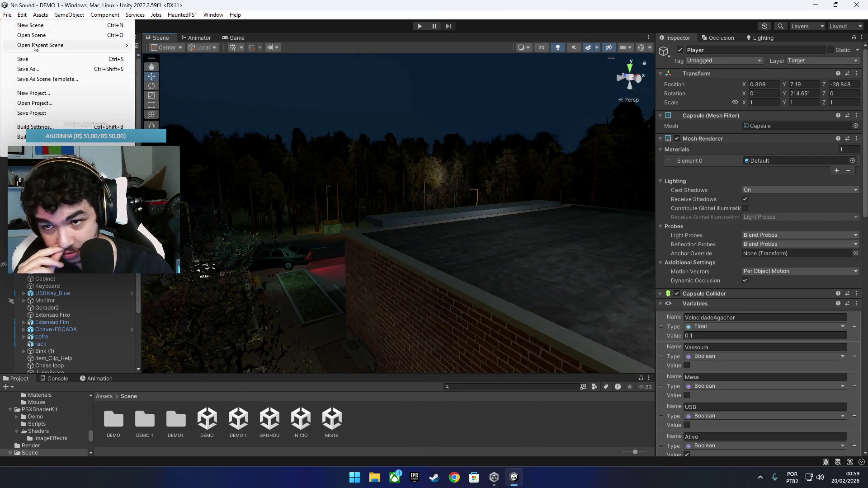
left_click(31, 60)
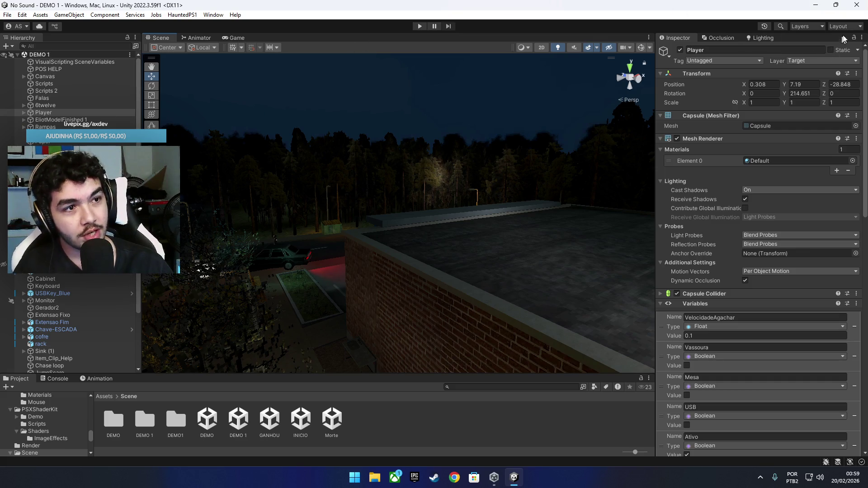